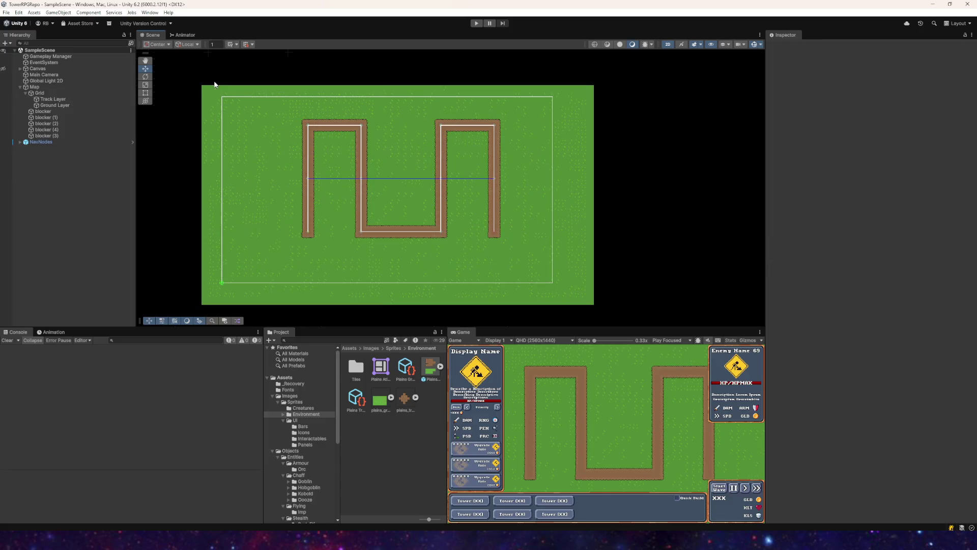
# - Zoom and pan across the track, then run a brief playtest and stop it
pyautogui.scroll(3, 406, 160)
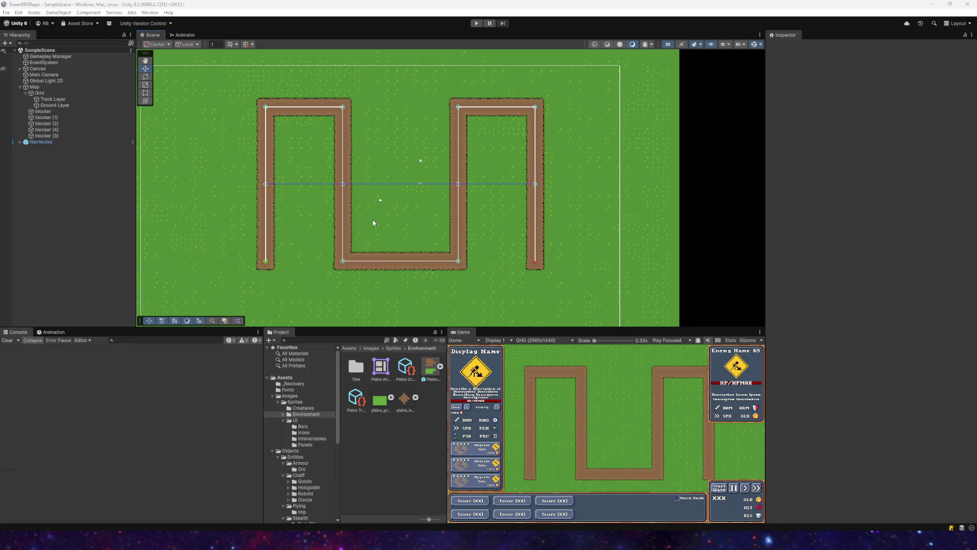
pyautogui.scroll(5, 373, 222)
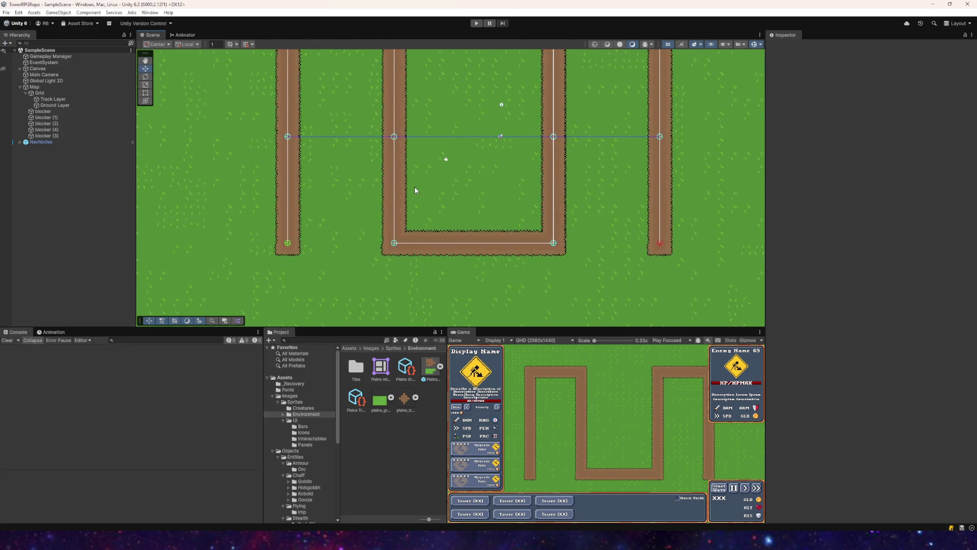
pyautogui.scroll(-1, 366, 210)
pyautogui.scroll(-1, 363, 214)
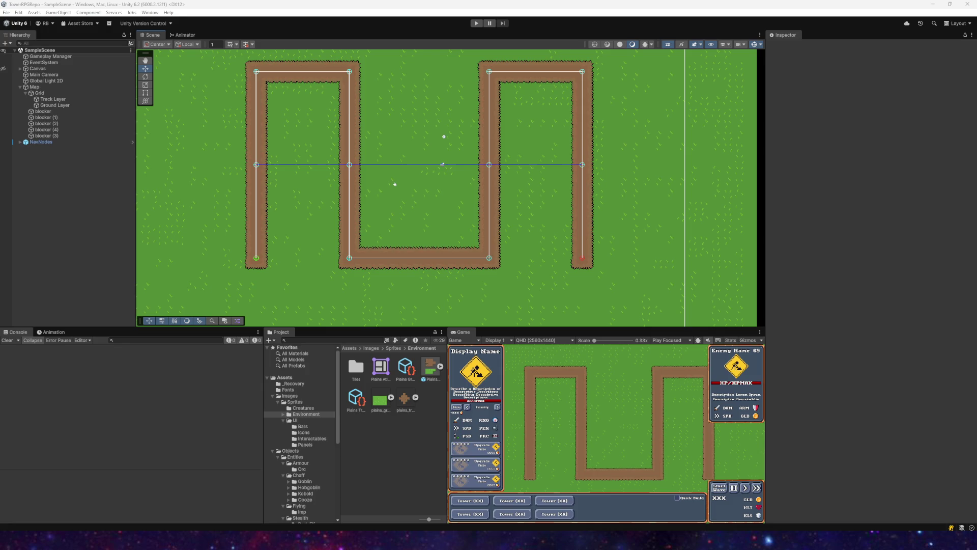
pyautogui.moveTo(393, 183)
pyautogui.mouseDown()
pyautogui.moveTo(344, 231)
pyautogui.moveTo(298, 186)
pyautogui.moveTo(380, 229)
pyautogui.moveTo(423, 220)
pyautogui.mouseUp()
pyautogui.scroll(3, 388, 217)
pyautogui.scroll(1, 388, 217)
pyautogui.scroll(-1, 422, 220)
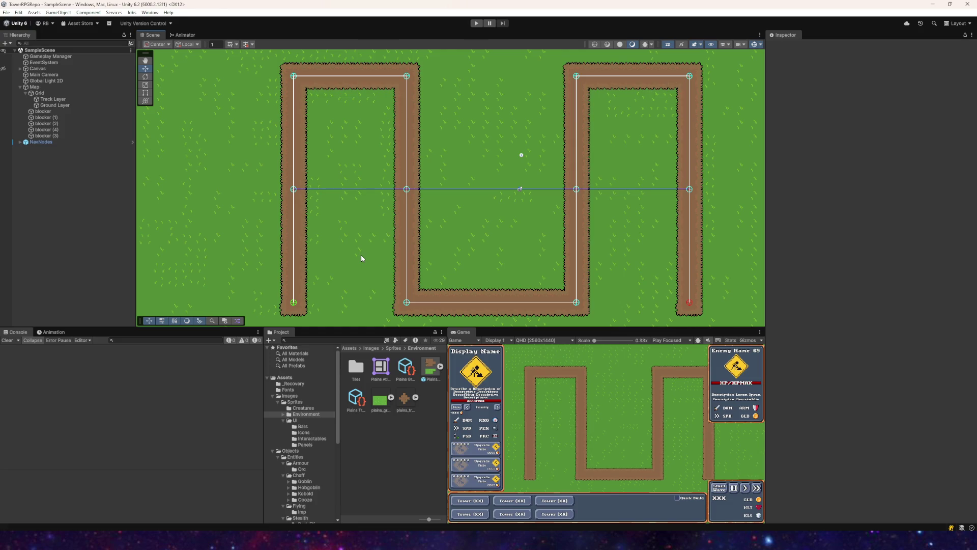
pyautogui.moveTo(386, 216); pyautogui.dragTo(311, 228)
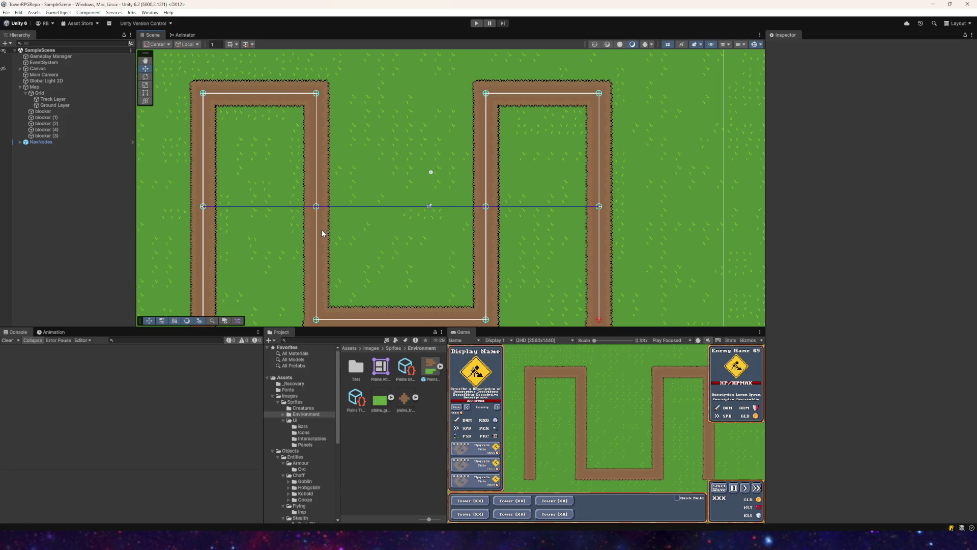
pyautogui.click(476, 23)
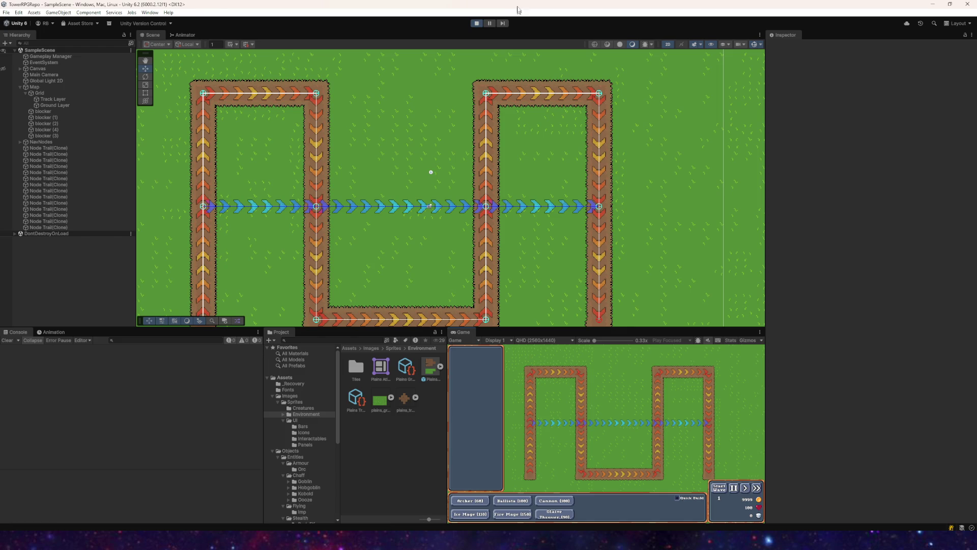
pyautogui.click(477, 23)
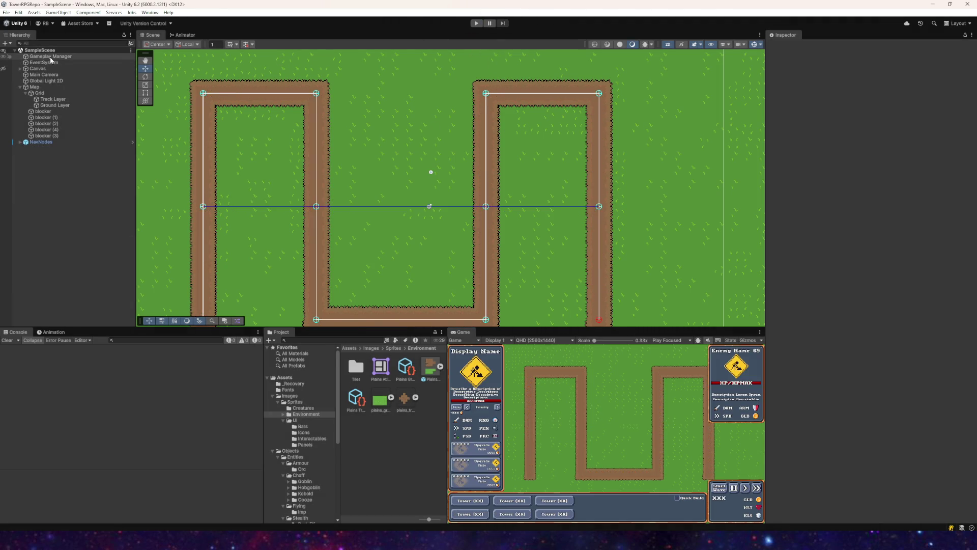
# - Change the Gameplay Manager's Econ Starting Gold from 9999 to 100
pyautogui.click(50, 57)
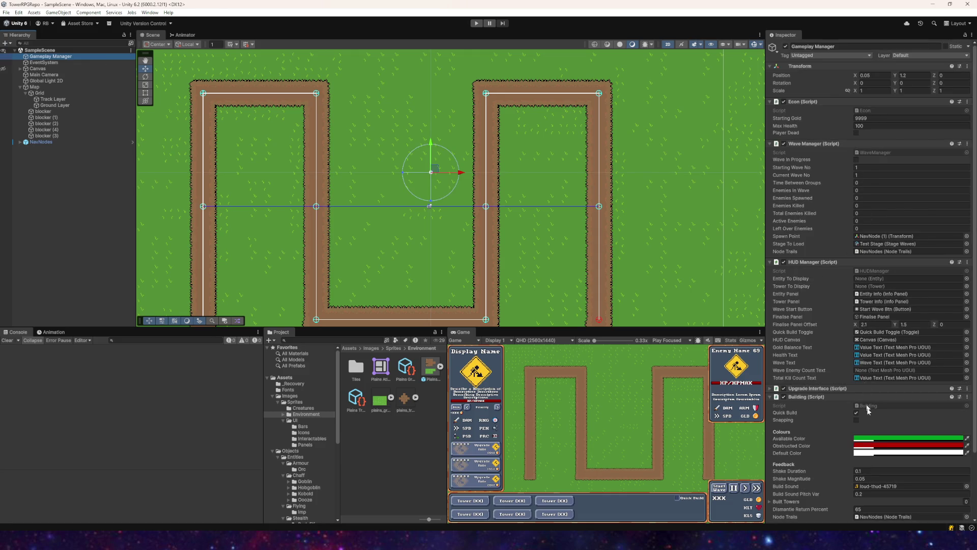
pyautogui.click(870, 118)
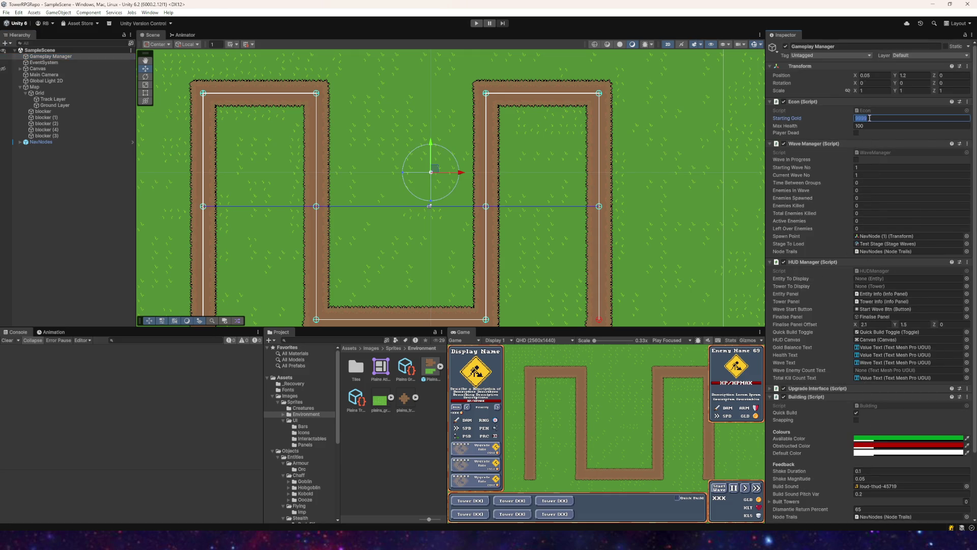
pyautogui.write('100')
# - Briefly playtest with 100 gold, then switch the Game view to Play Maximized
pyautogui.click(478, 24)
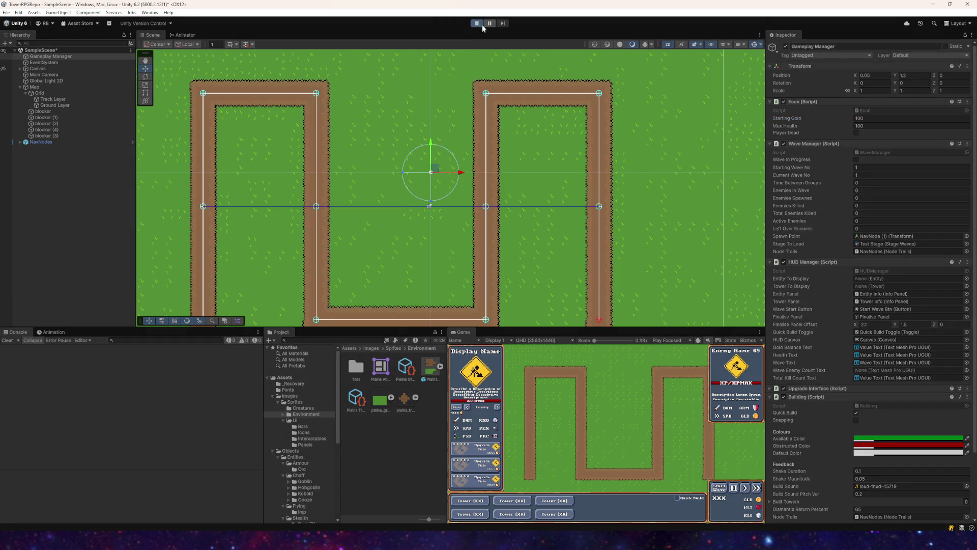
pyautogui.scroll(2, 416, 249)
pyautogui.moveTo(371, 251); pyautogui.dragTo(450, 247)
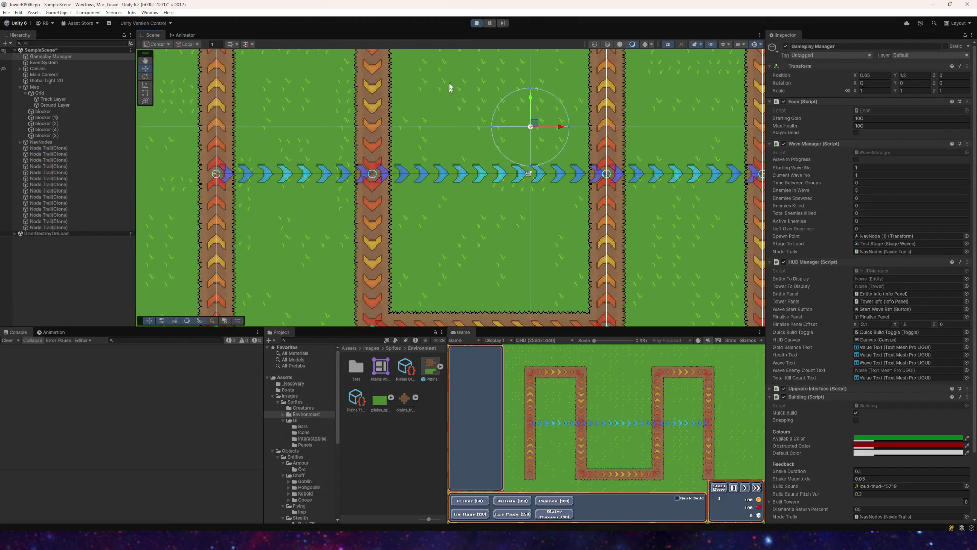
pyautogui.click(477, 23)
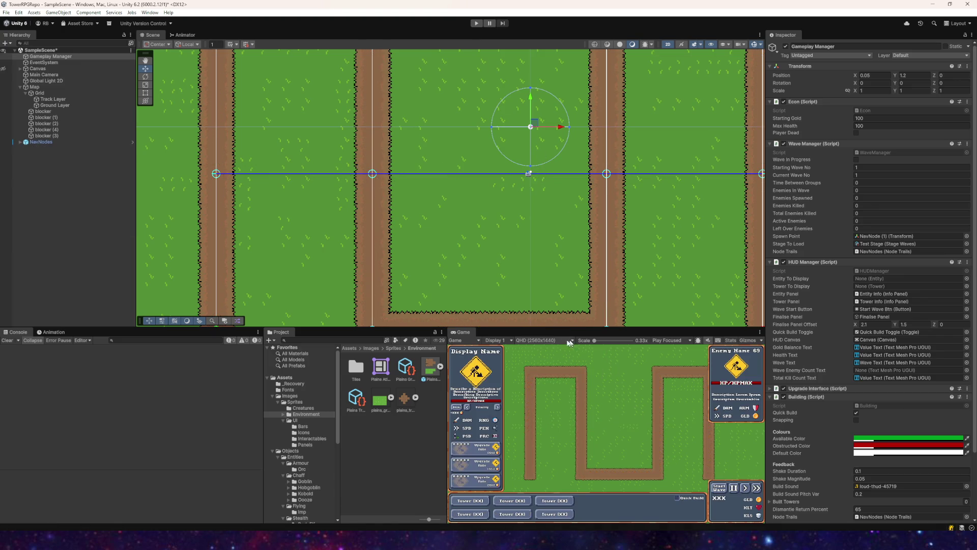
pyautogui.click(668, 340)
pyautogui.click(682, 357)
# - Playtest maximized, building an Archer tower beside the left path, then stop
pyautogui.click(476, 23)
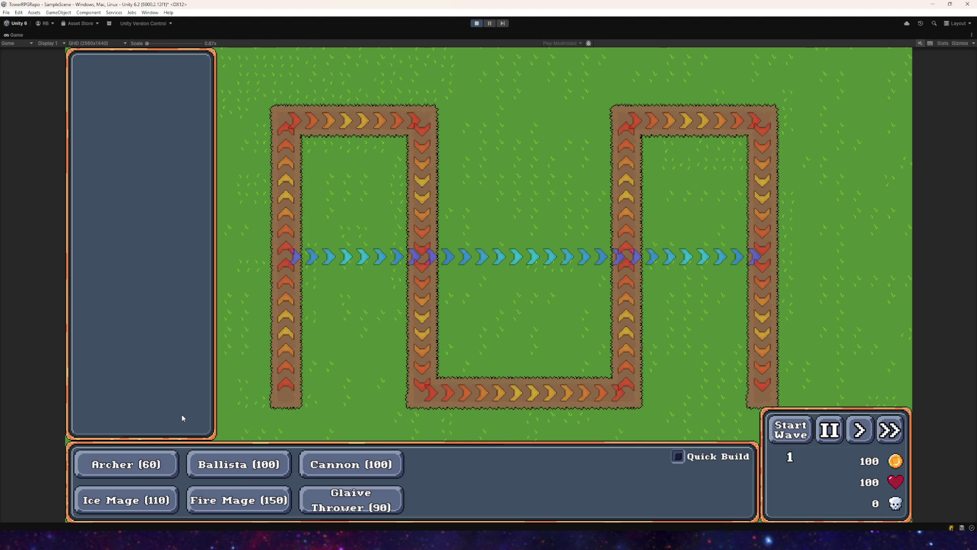
pyautogui.click(108, 466)
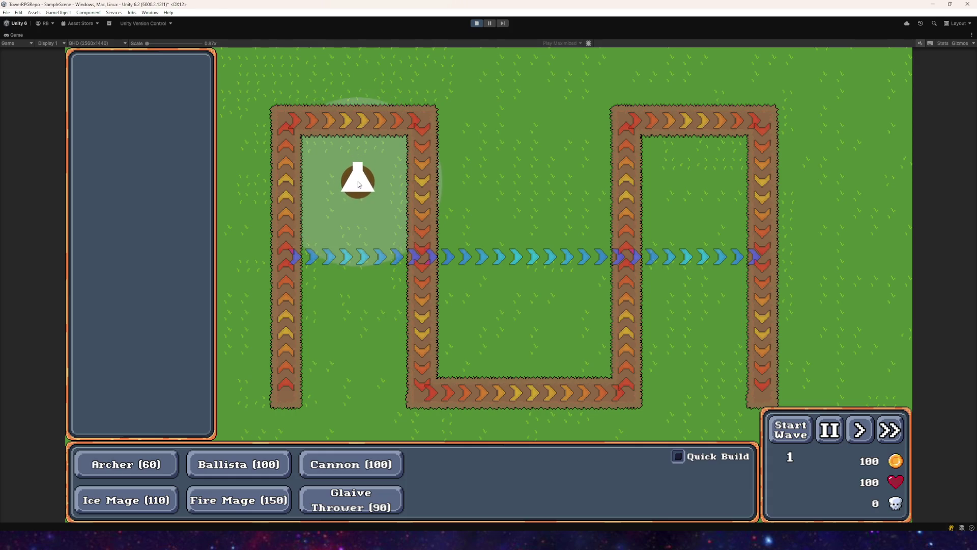
pyautogui.click(359, 179)
pyautogui.click(477, 23)
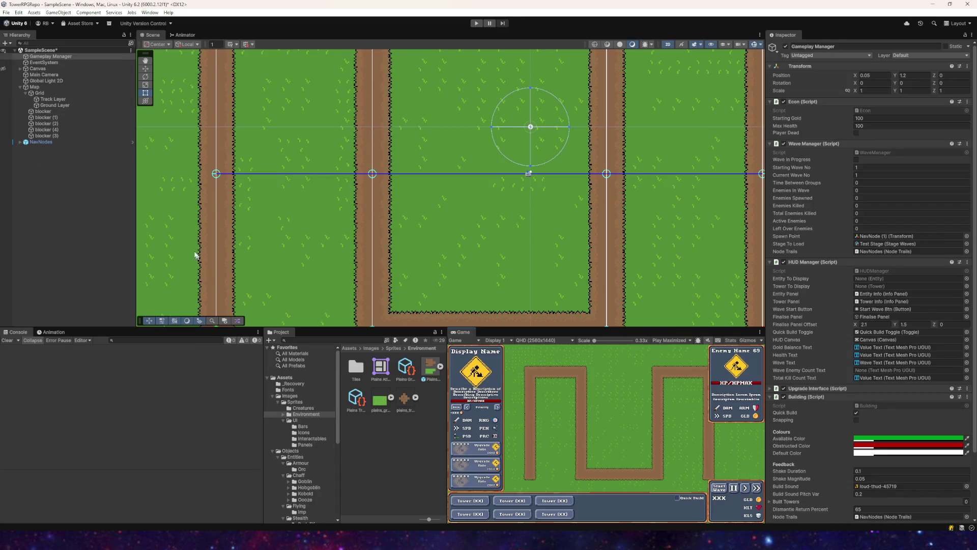
# - Drag the Archer Tower prefab from the Towers/Archer folder into the scene
pyautogui.click(293, 403)
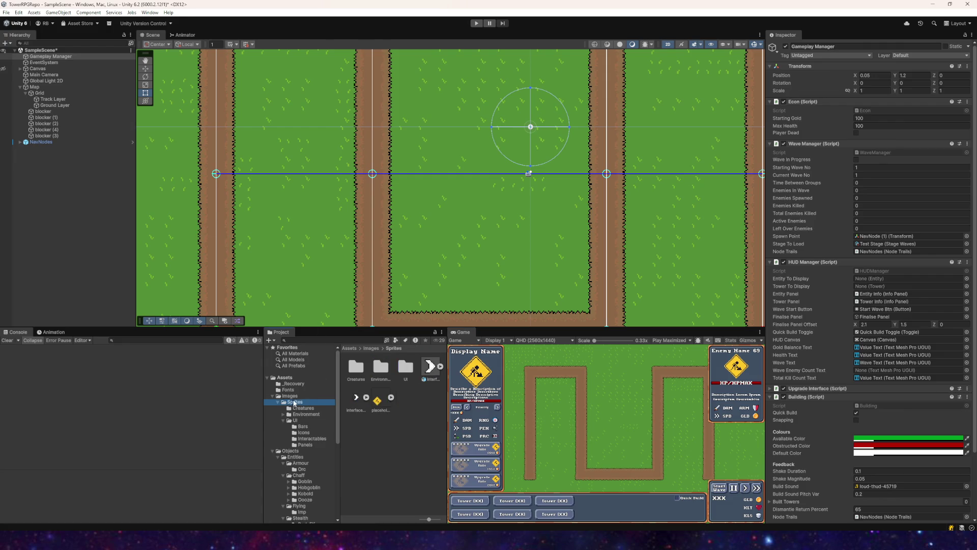
pyautogui.scroll(-5, 303, 434)
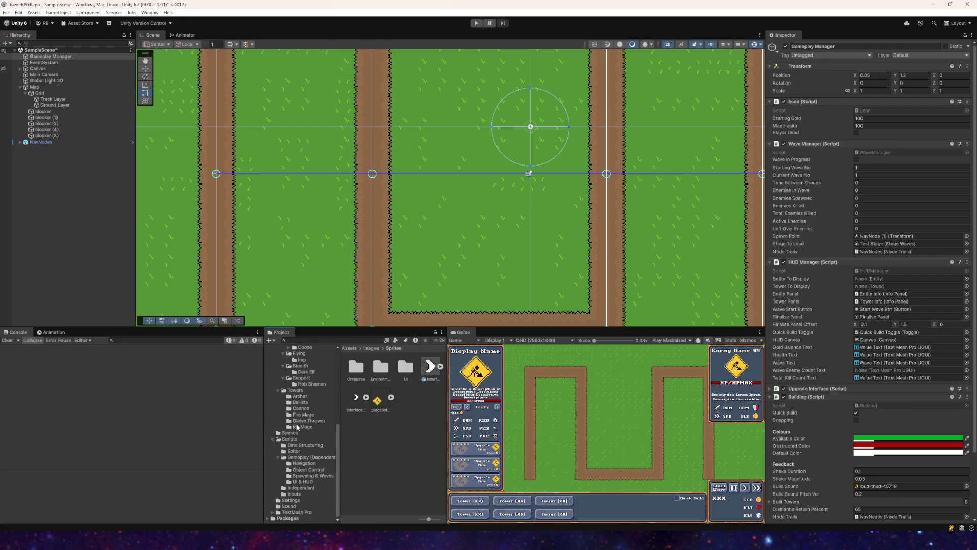
pyautogui.scroll(-5, 305, 455)
pyautogui.click(296, 396)
pyautogui.click(356, 367)
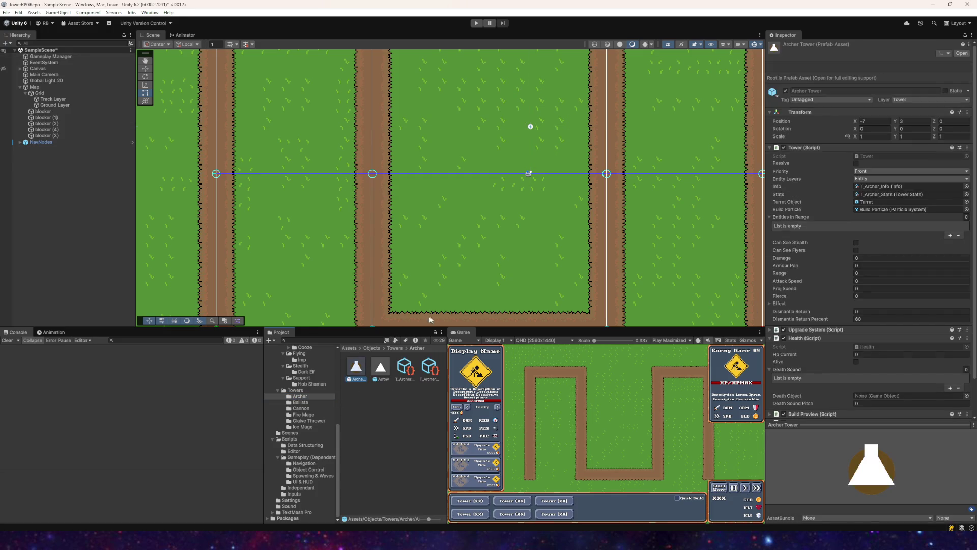
pyautogui.moveTo(349, 367); pyautogui.dragTo(439, 248)
# - Set the Archer Tower's Base Order in Layer to 2
pyautogui.click(20, 148)
pyautogui.click(45, 160)
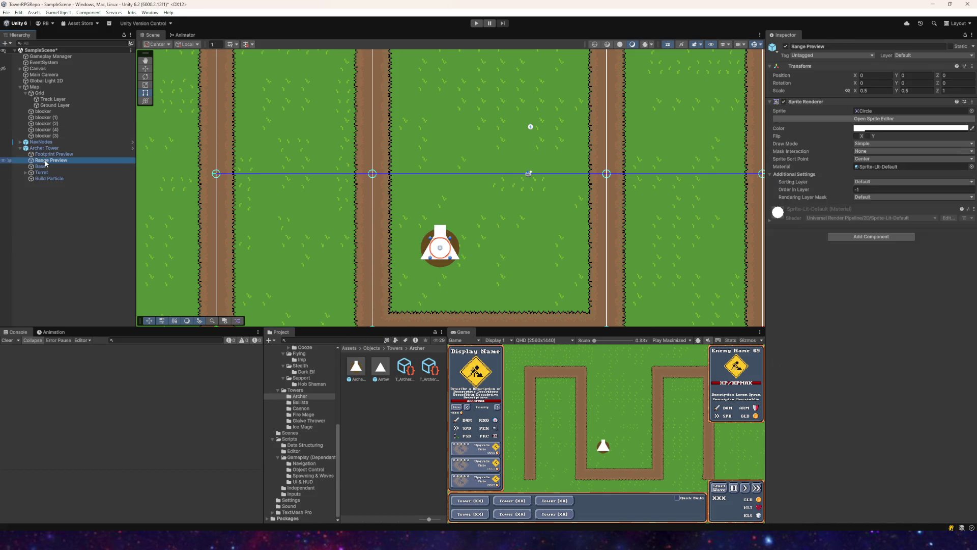
pyautogui.click(859, 189)
pyautogui.click(864, 190)
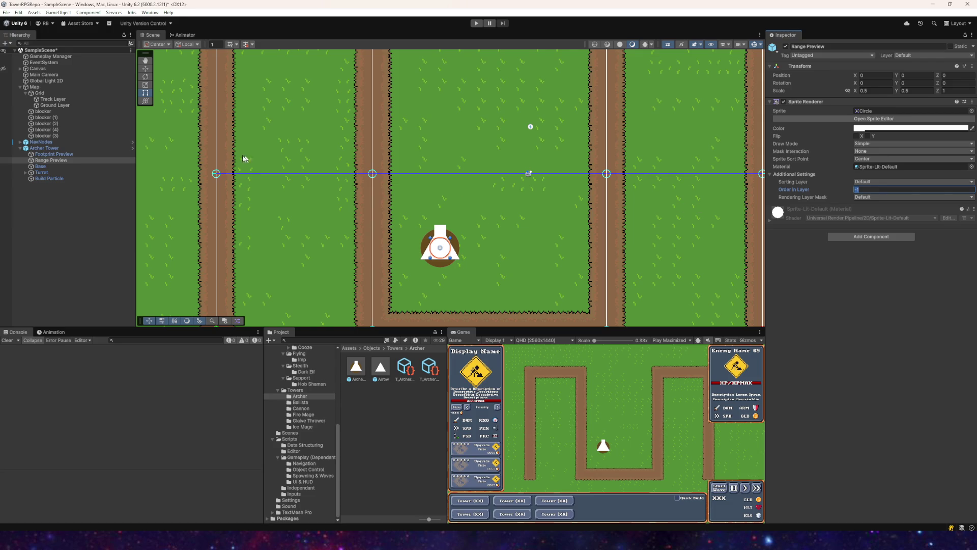
pyautogui.click(64, 155)
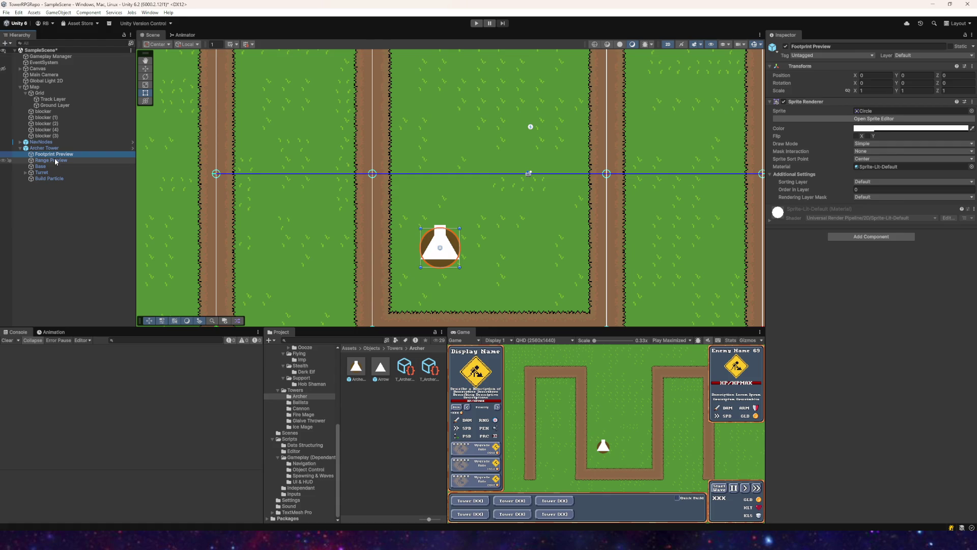
pyautogui.click(48, 167)
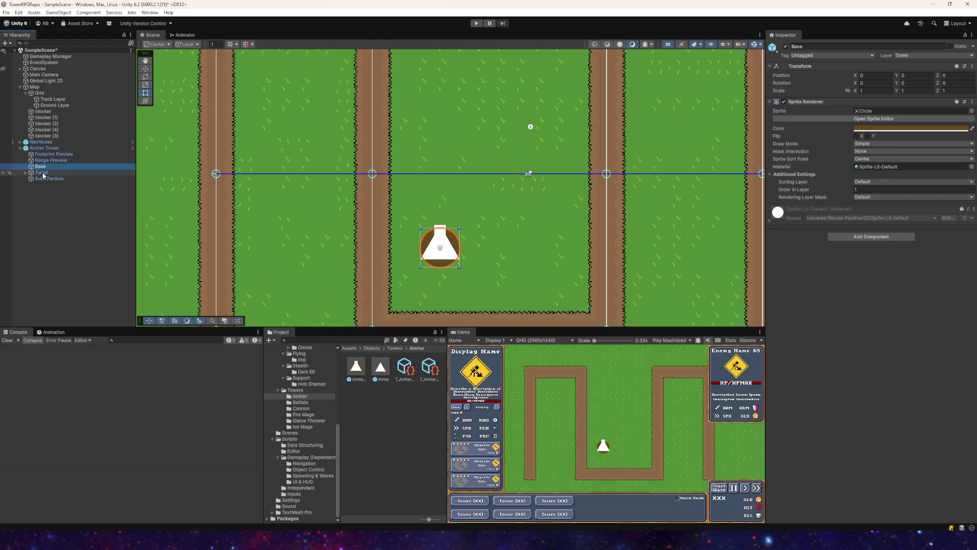
pyautogui.click(865, 189)
pyautogui.write('2')
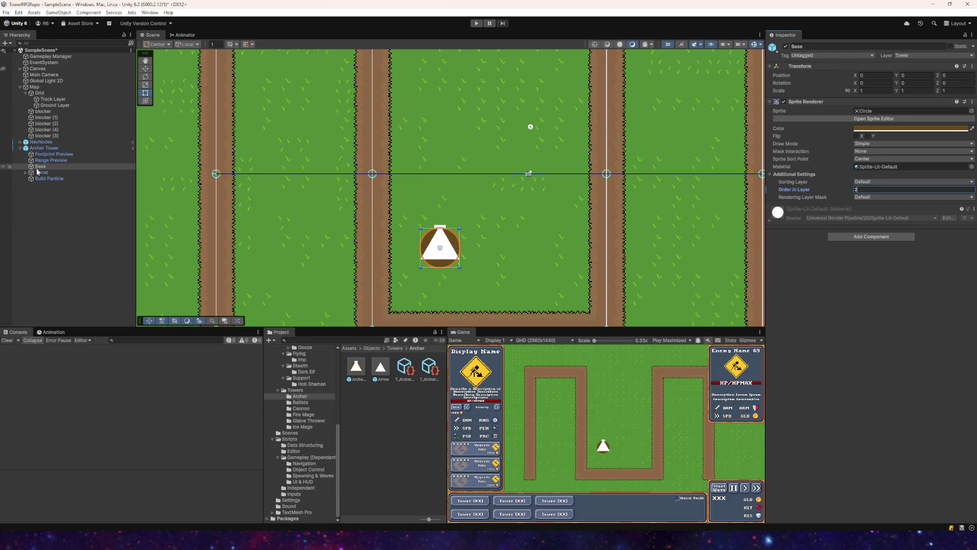
# - Raise the Turret's Order in Layer and set its child Square to 4
pyautogui.click(39, 173)
pyautogui.click(856, 190)
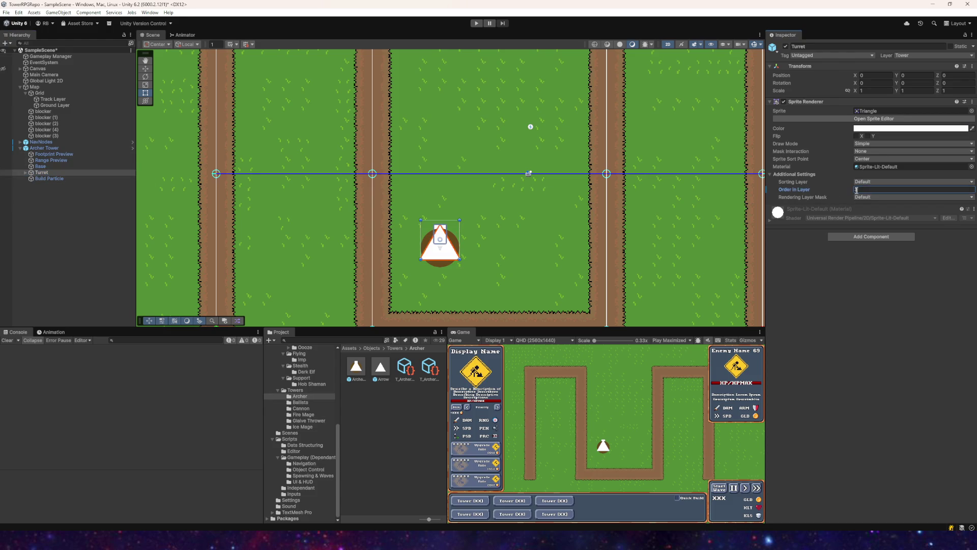
pyautogui.click(25, 172)
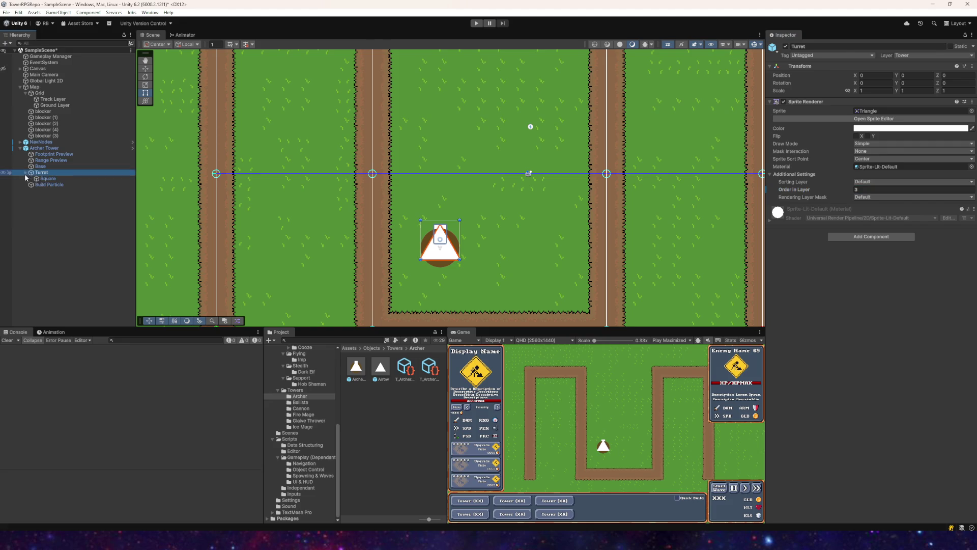
pyautogui.click(48, 179)
pyautogui.click(856, 189)
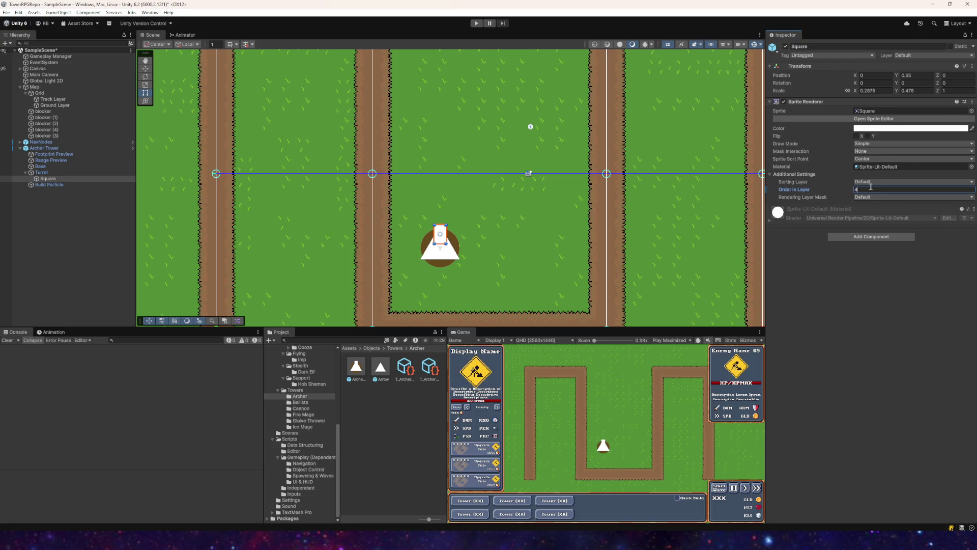
pyautogui.click(25, 173)
# - Set the Footprint Preview's Order in Layer to 1
pyautogui.click(54, 161)
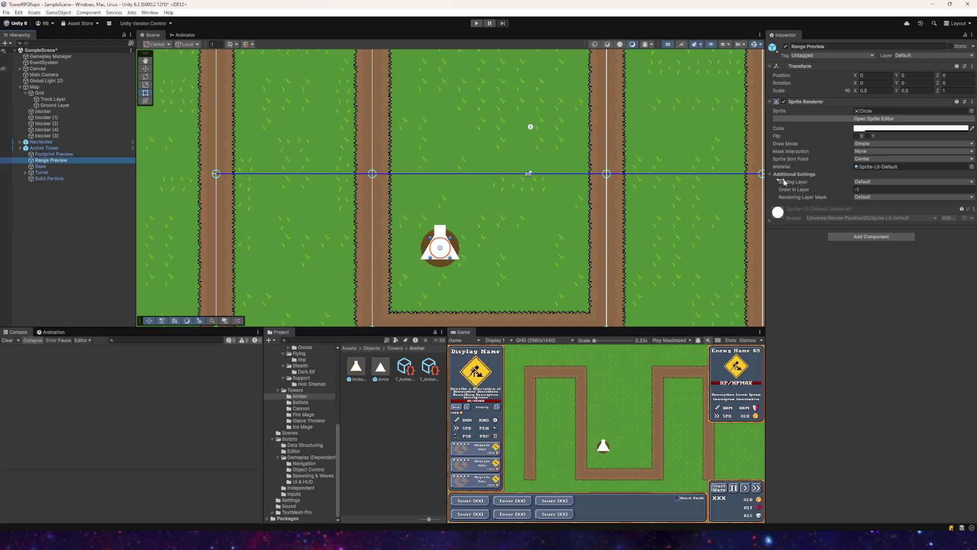
pyautogui.click(864, 190)
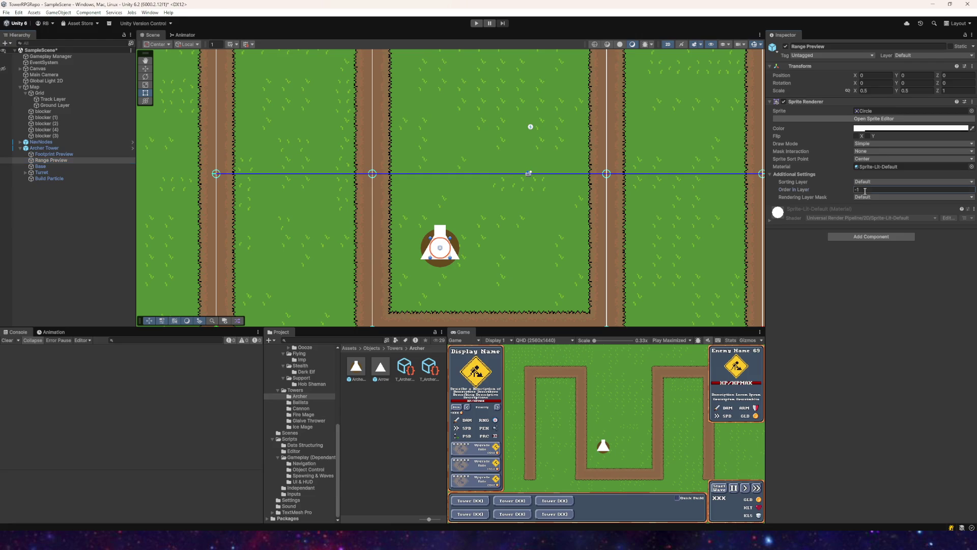
pyautogui.click(54, 155)
pyautogui.click(862, 190)
pyautogui.write('1')
pyautogui.press('Return')
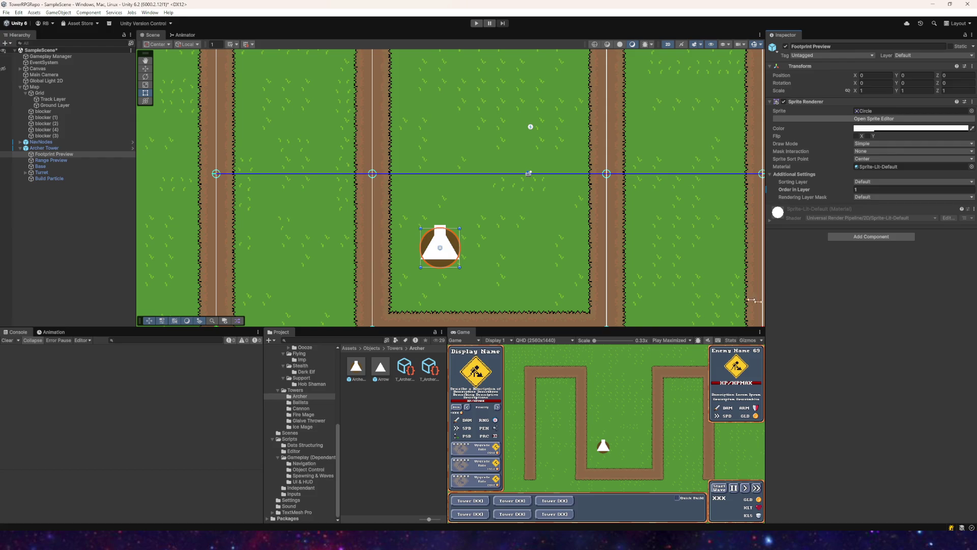
# - Apply all of the Archer Tower's overrides to its prefab
pyautogui.click(44, 149)
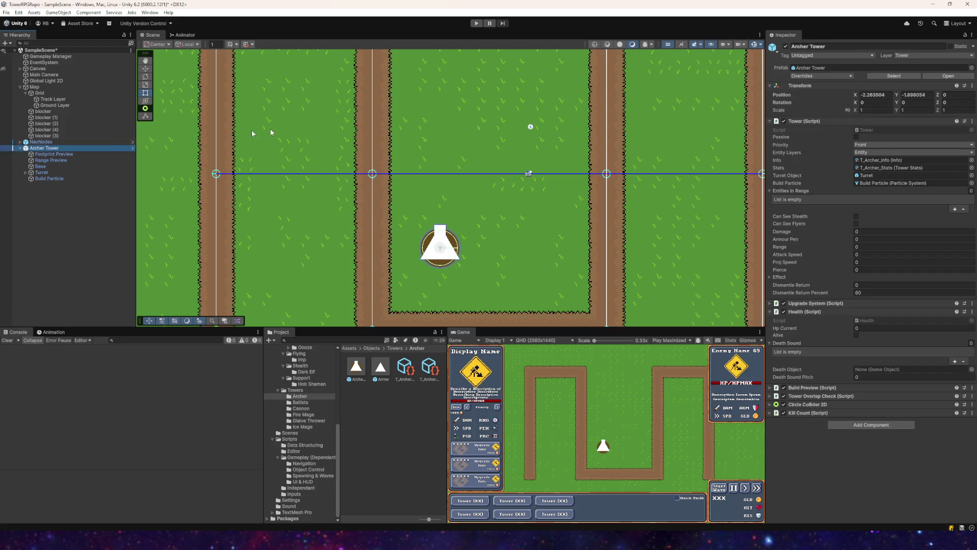
pyautogui.click(821, 75)
pyautogui.click(880, 185)
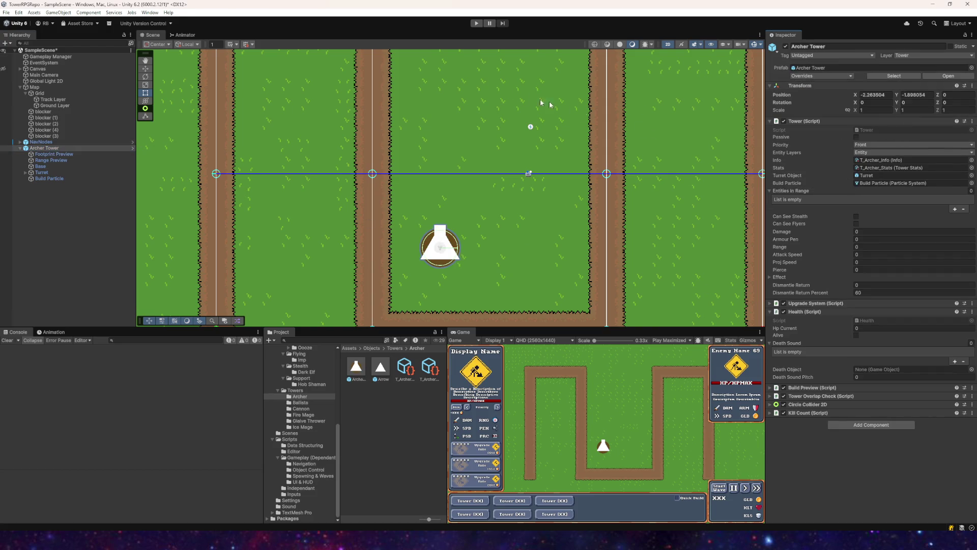
# - Playtest by building an Archer tower beside the track and inspecting it, then stop
pyautogui.click(477, 23)
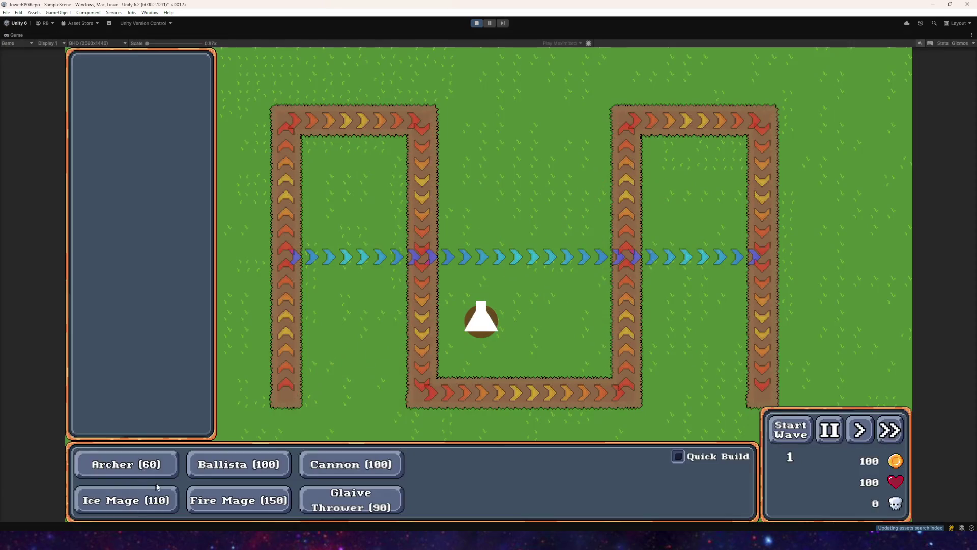
pyautogui.click(152, 471)
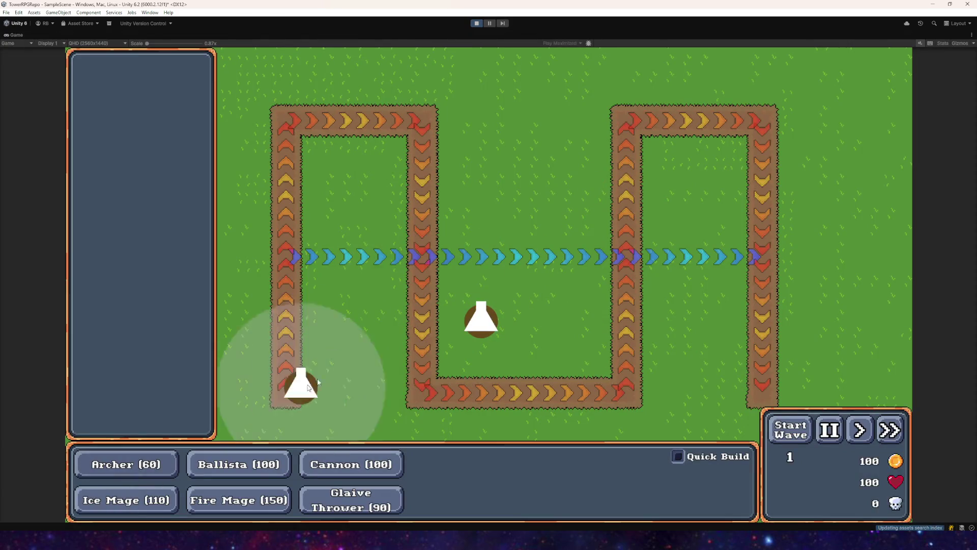
pyautogui.click(321, 156)
pyautogui.click(321, 162)
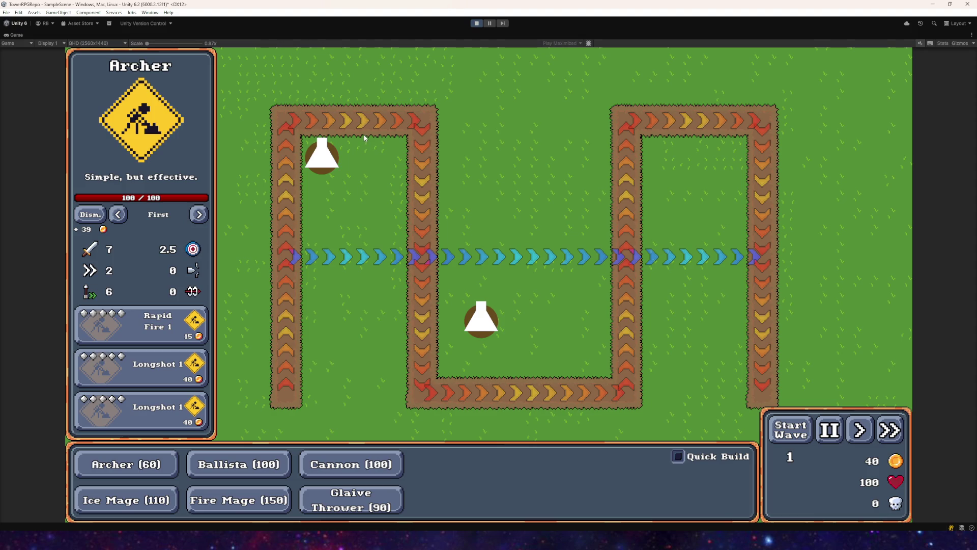
pyautogui.click(475, 24)
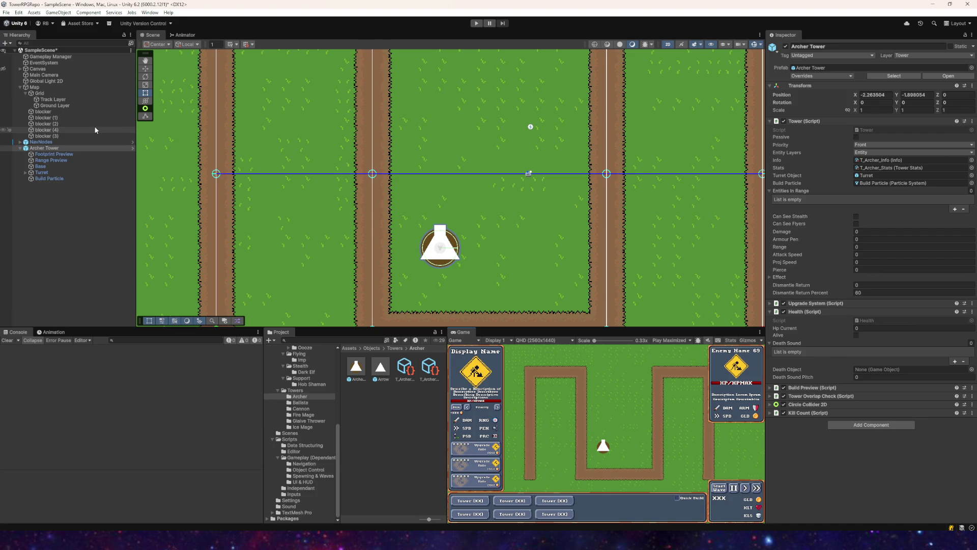
# - Delete the Archer Tower and add a Ballista tower near the scene centre
pyautogui.click(45, 149)
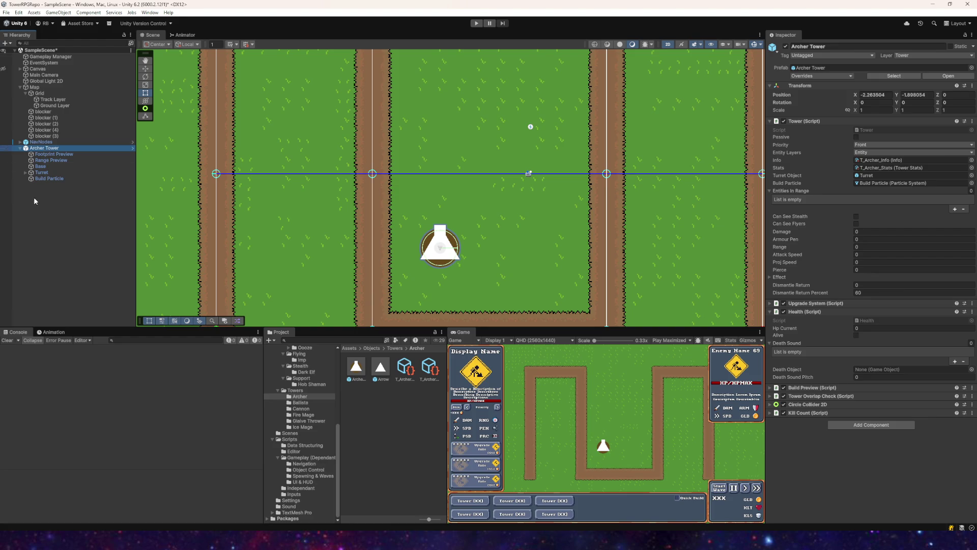
pyautogui.press('Delete')
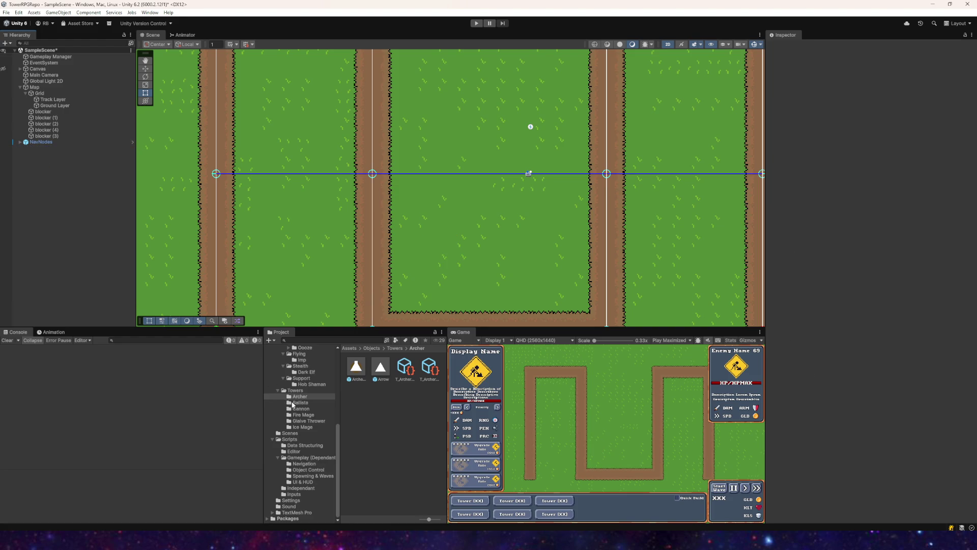
pyautogui.click(293, 405)
pyautogui.moveTo(356, 366)
pyautogui.mouseDown()
pyautogui.moveTo(388, 284)
pyautogui.moveTo(441, 236)
pyautogui.mouseUp()
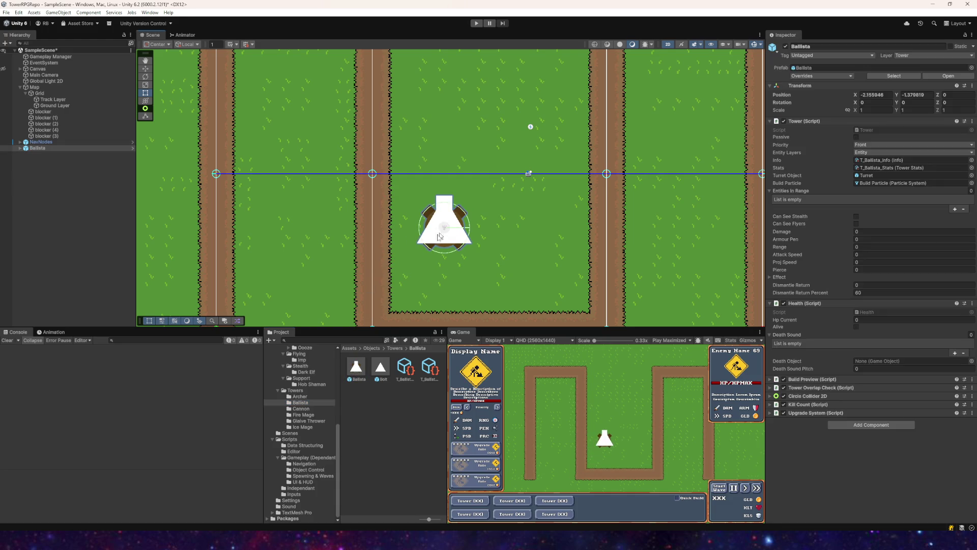
# - Set the Ballista's Footprint Preview Order in Layer to 1 and expand its Base
pyautogui.click(20, 148)
pyautogui.click(51, 153)
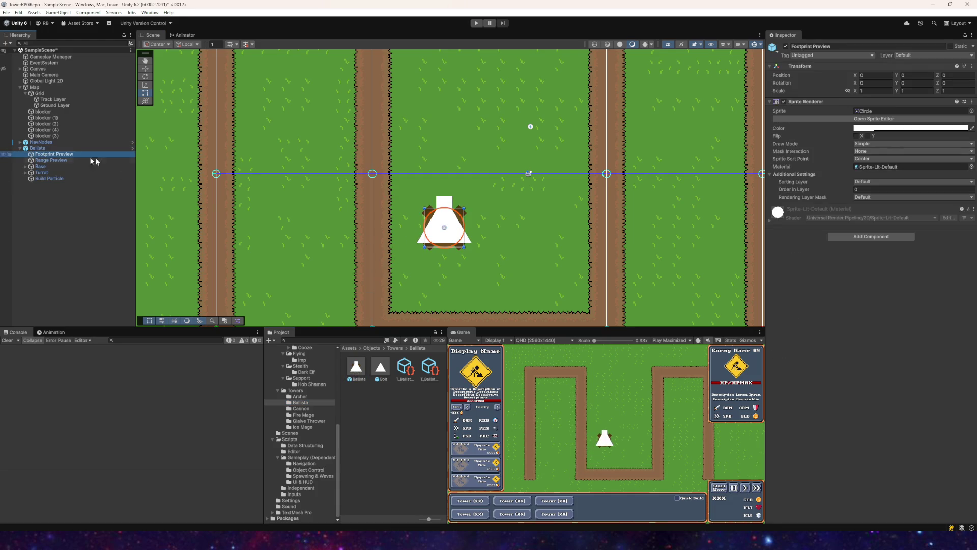
pyautogui.click(49, 161)
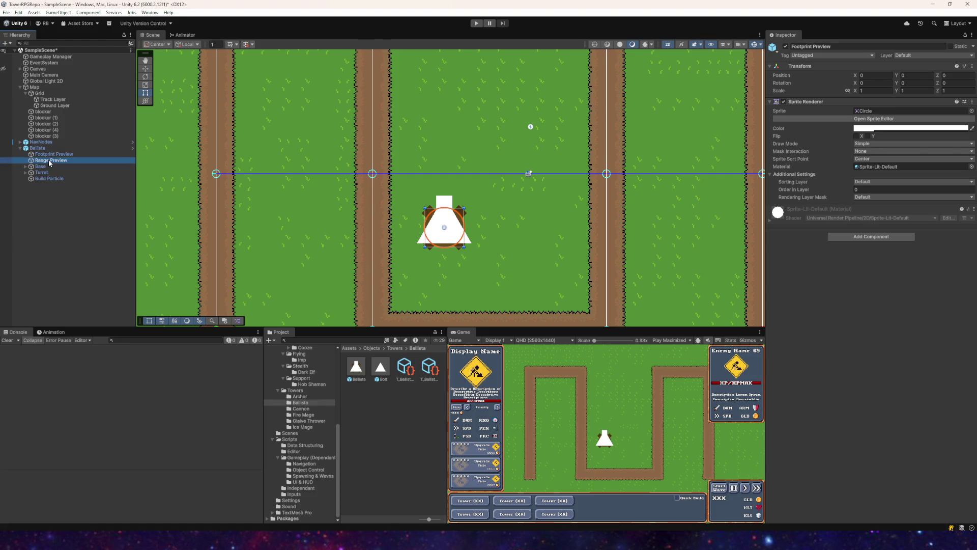
pyautogui.click(105, 155)
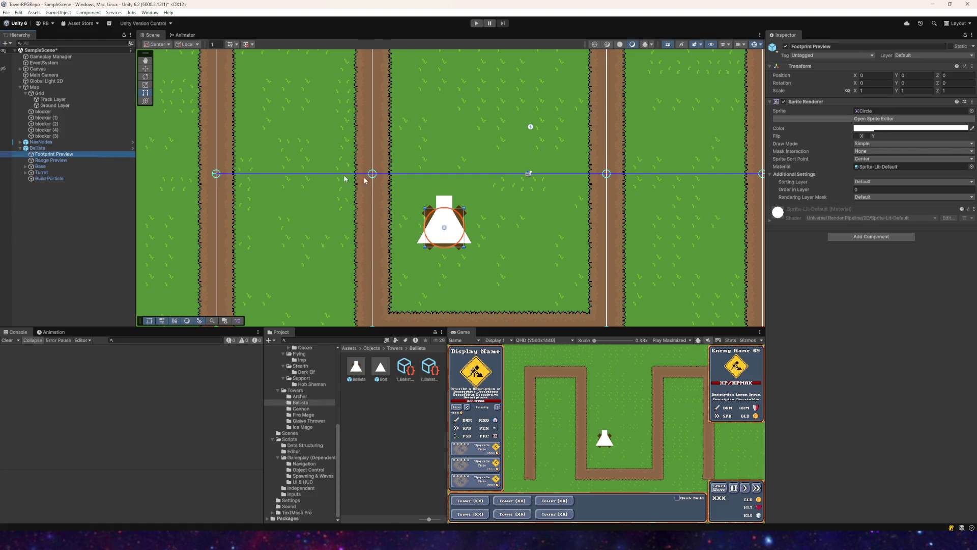
pyautogui.click(868, 188)
pyautogui.write('1')
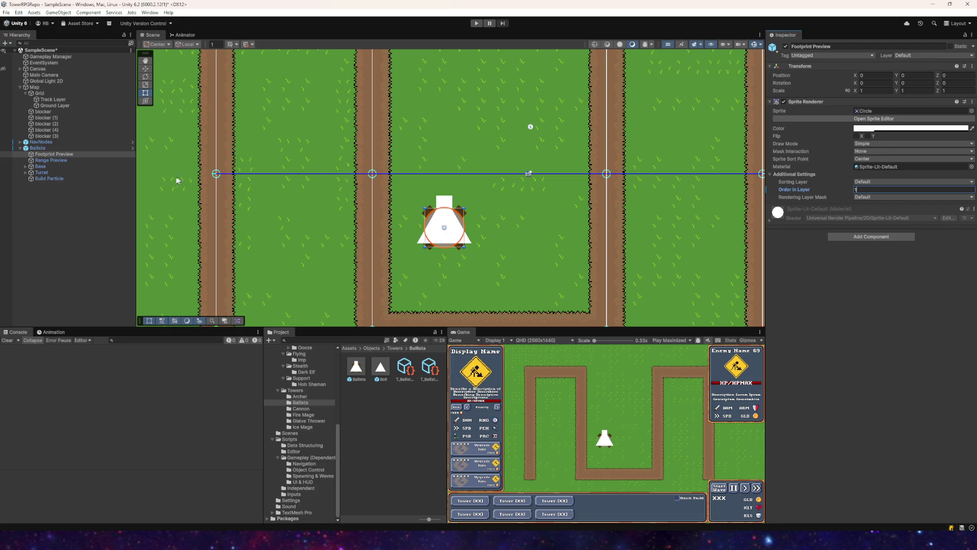
pyautogui.click(51, 160)
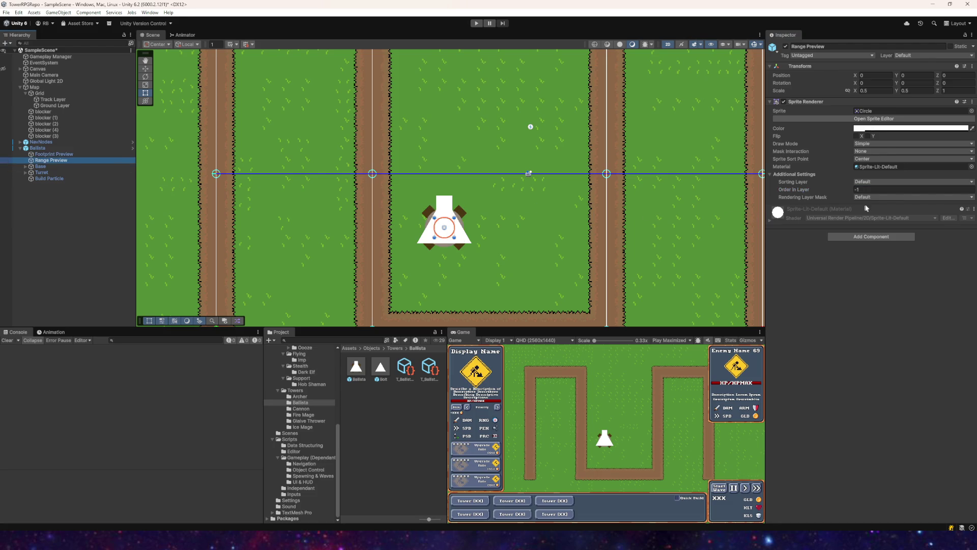
pyautogui.click(868, 189)
pyautogui.click(19, 167)
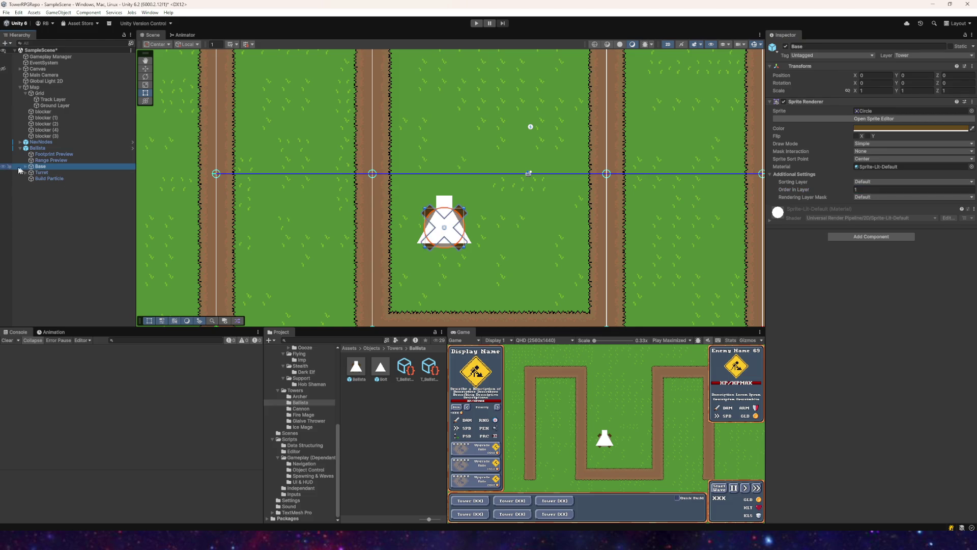
pyautogui.click(25, 167)
pyautogui.click(856, 189)
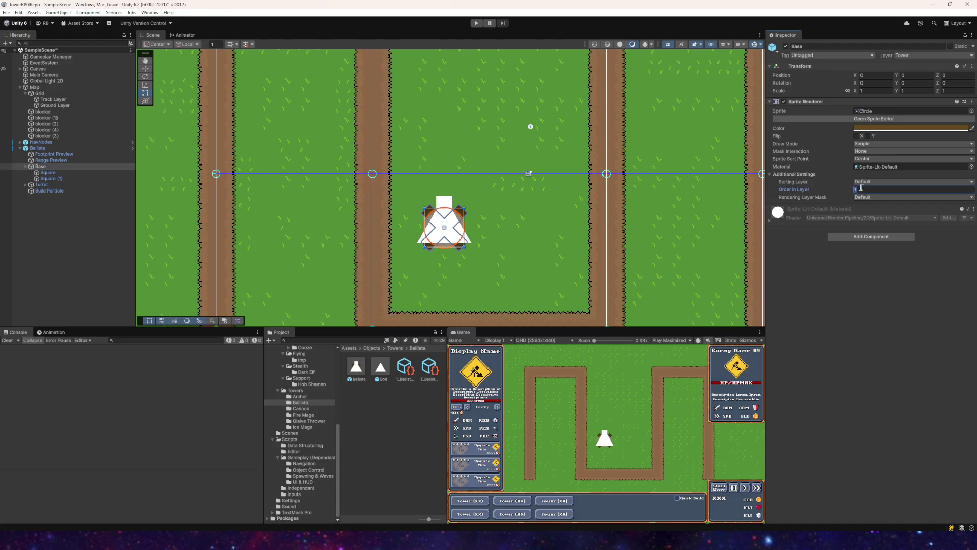
# - Add a fresh Archer Tower left of the Ballista and check its Base's sorting order
pyautogui.click(300, 396)
pyautogui.moveTo(356, 367)
pyautogui.mouseDown()
pyautogui.moveTo(304, 275)
pyautogui.moveTo(316, 235)
pyautogui.mouseUp()
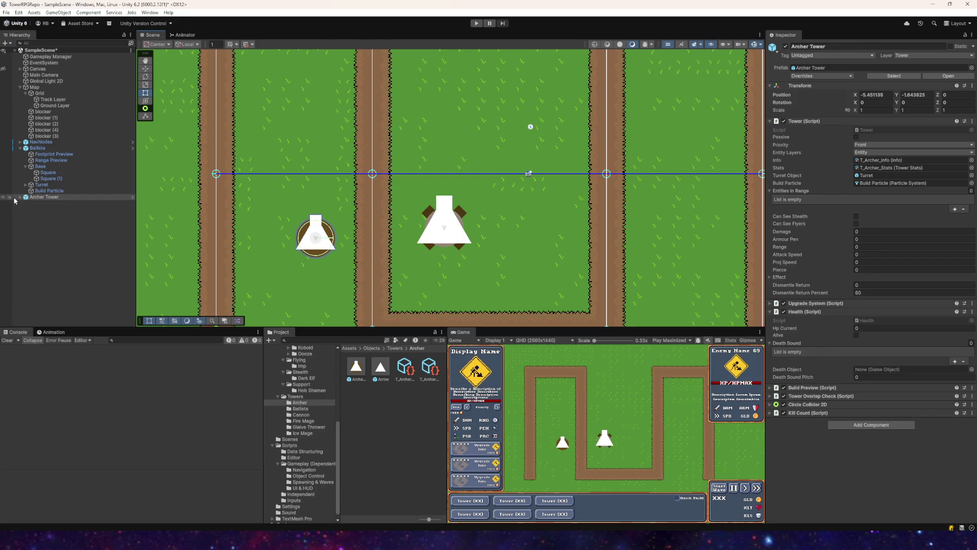
pyautogui.click(20, 197)
pyautogui.click(41, 214)
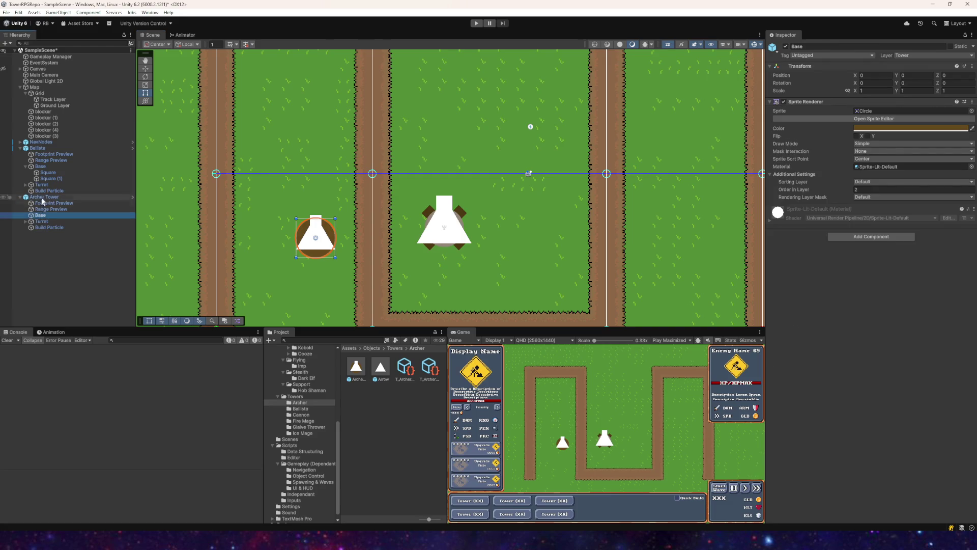
# - Set the Ballista Base's Order in Layer to 2 and both its Squares to 1
pyautogui.click(40, 167)
pyautogui.click(866, 189)
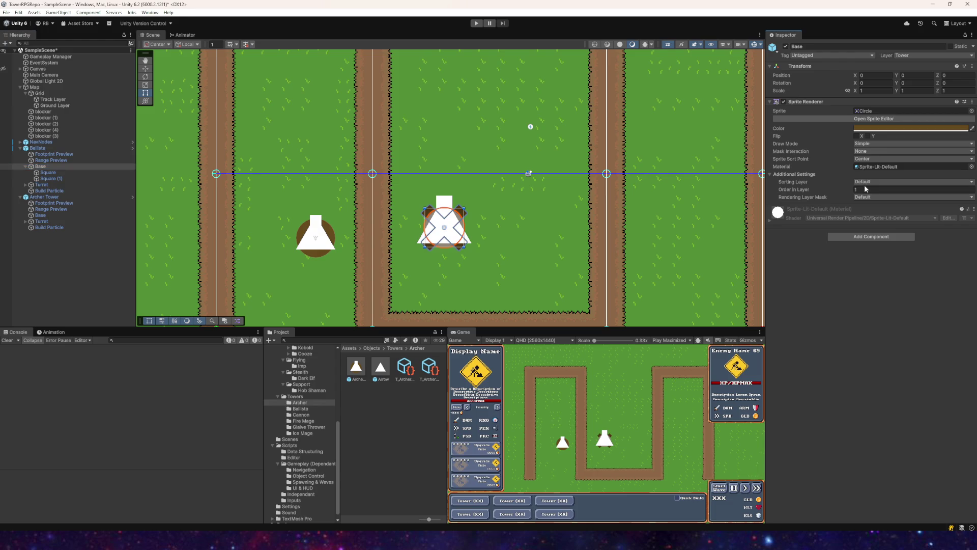
pyautogui.write('2')
pyautogui.click(45, 174)
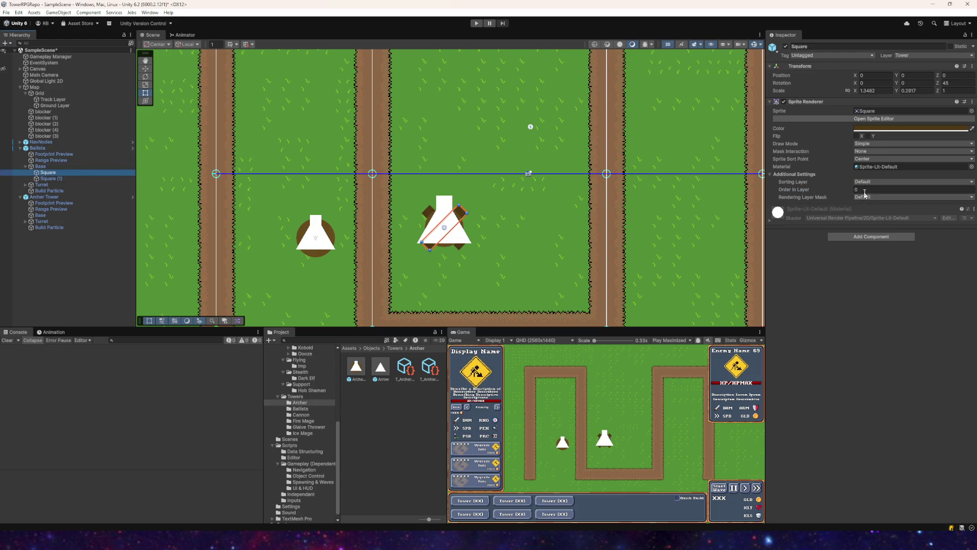
pyautogui.click(48, 179)
pyautogui.click(48, 172)
pyautogui.click(871, 190)
pyautogui.write('1')
pyautogui.click(51, 180)
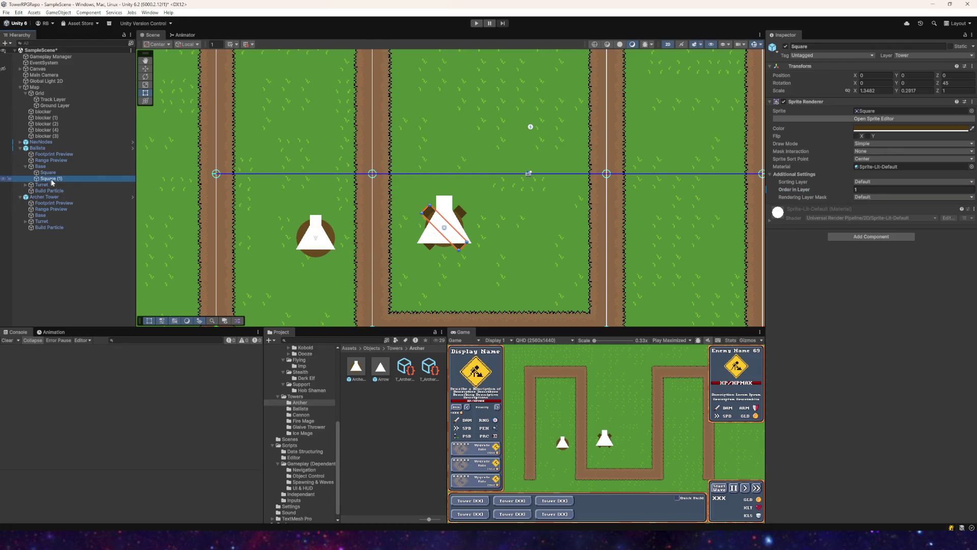
pyautogui.click(876, 189)
pyautogui.write('1')
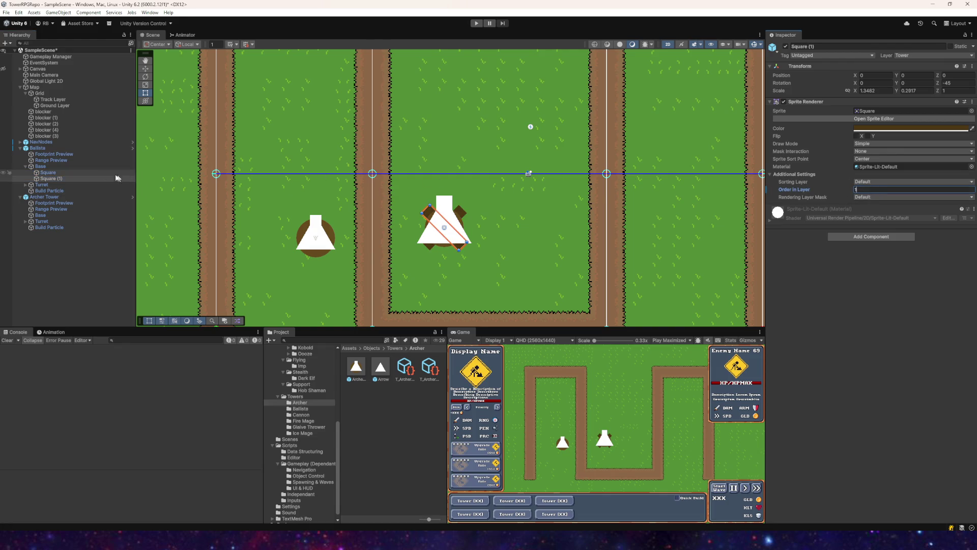
# - Check the Ballista Turret (order 2) and its Square (order 3), then review prefab overrides
pyautogui.click(47, 186)
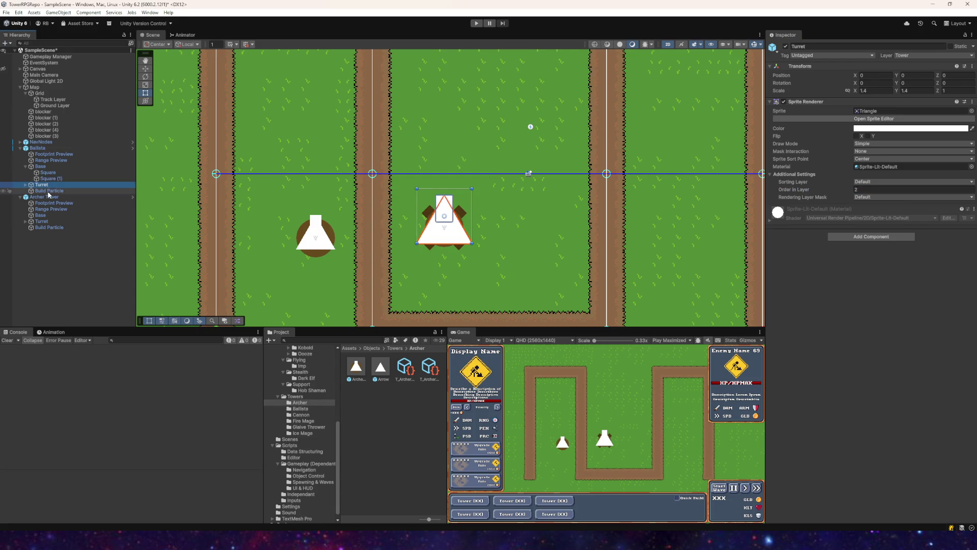
pyautogui.click(49, 192)
pyautogui.click(31, 186)
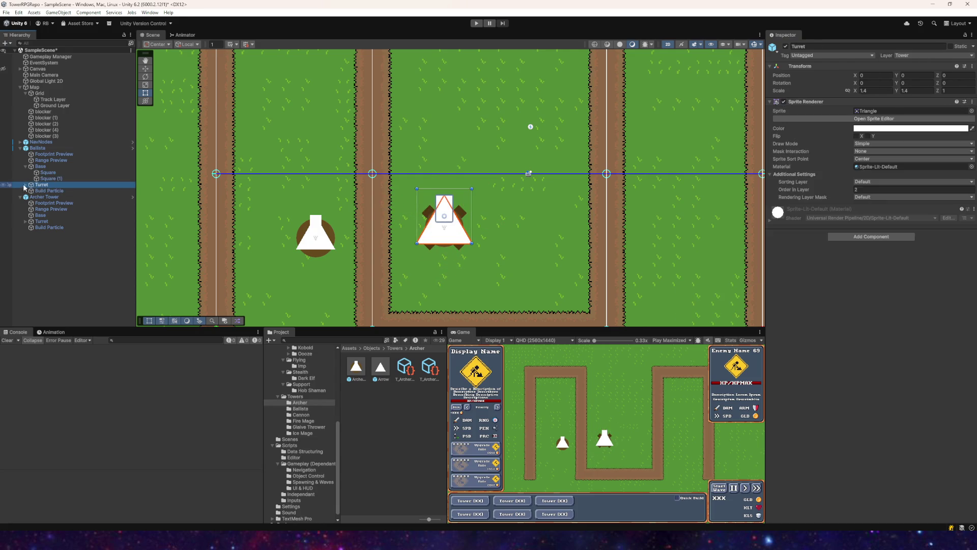
pyautogui.click(25, 185)
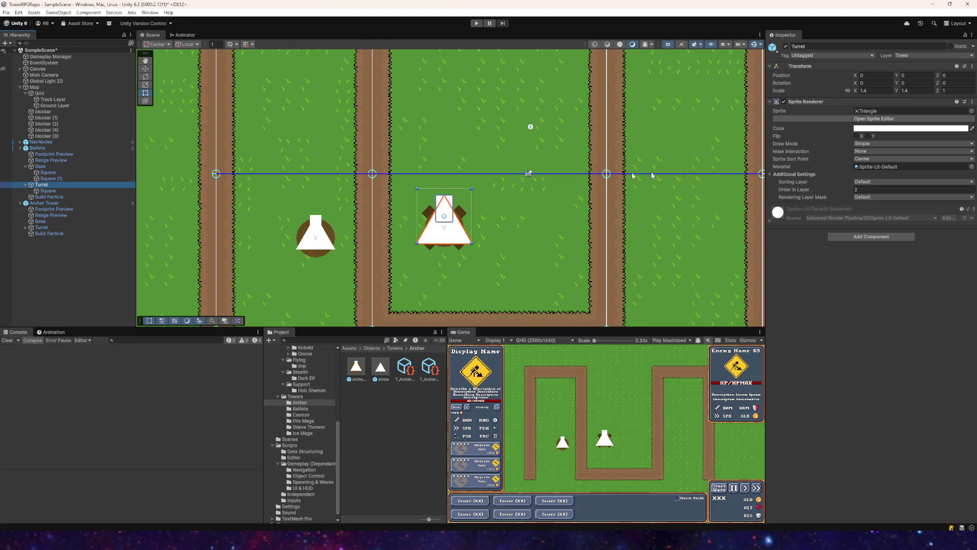
pyautogui.click(48, 191)
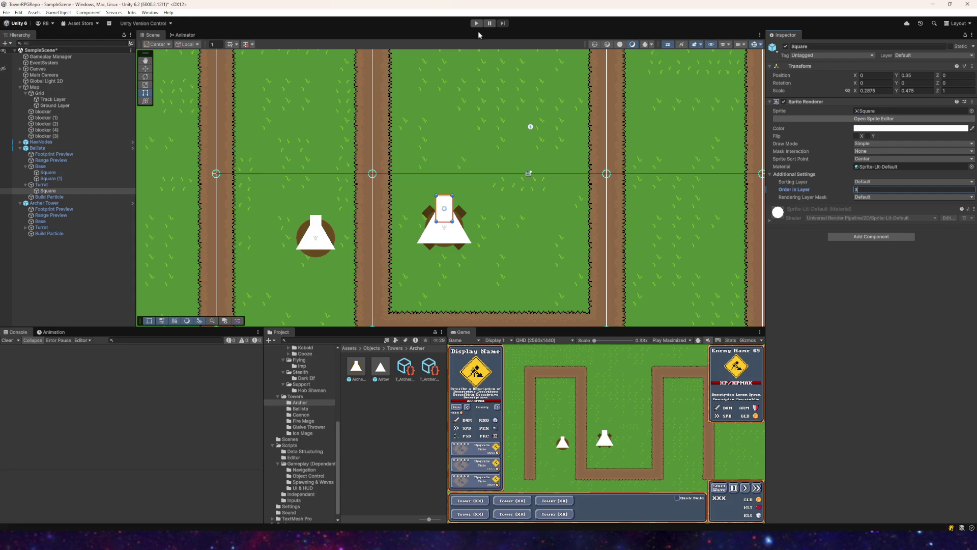
pyautogui.click(37, 147)
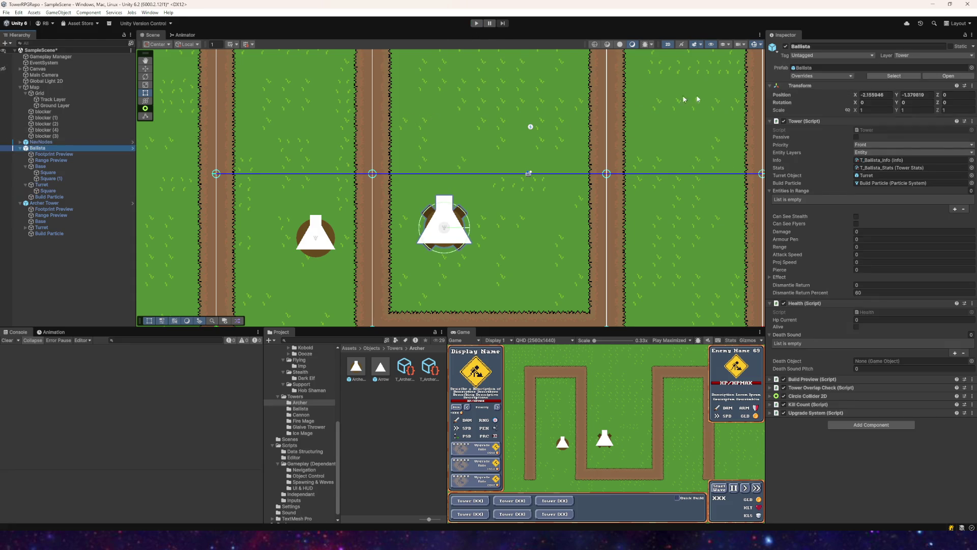
pyautogui.click(804, 77)
# - Playtest by building a 100-gold Ballista beside the path, then stop
pyautogui.click(474, 25)
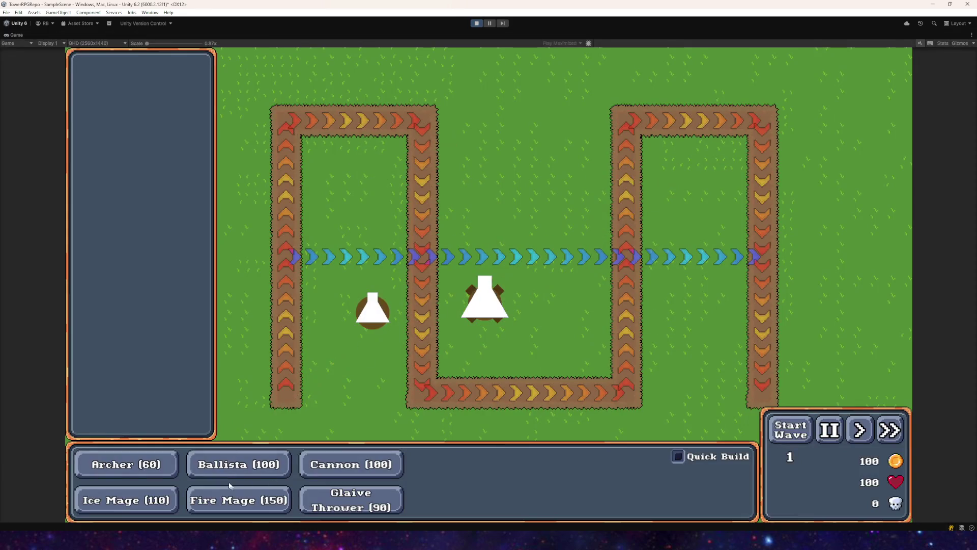
pyautogui.click(239, 464)
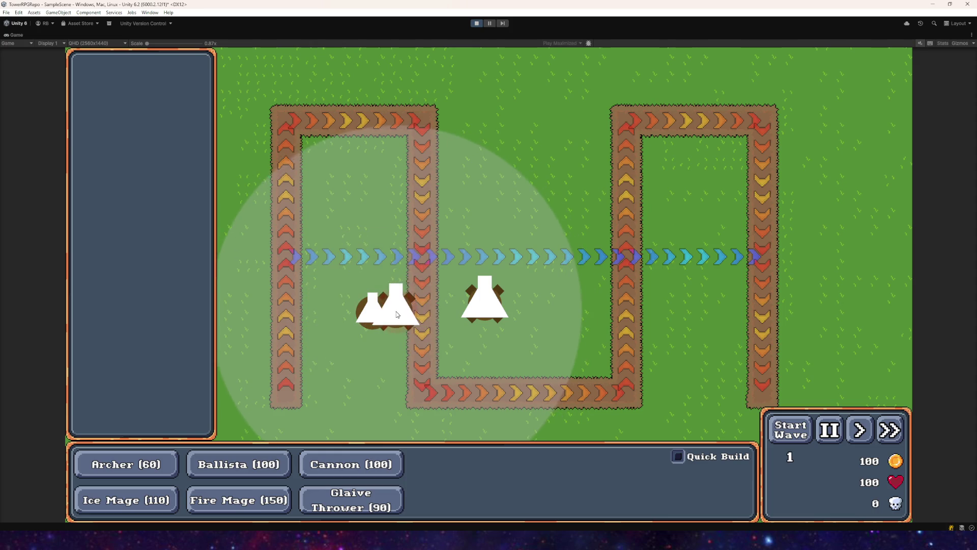
pyautogui.click(555, 305)
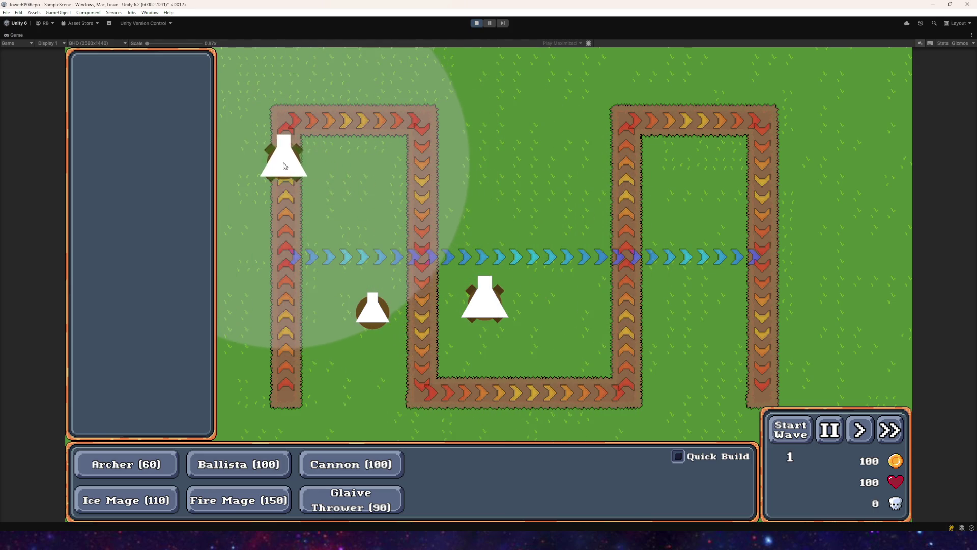
pyautogui.click(433, 219)
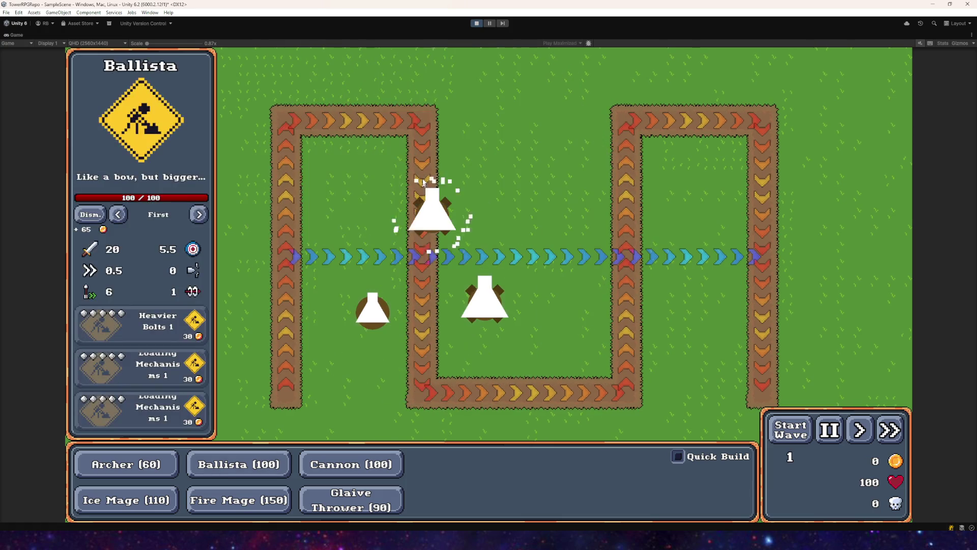
pyautogui.click(476, 24)
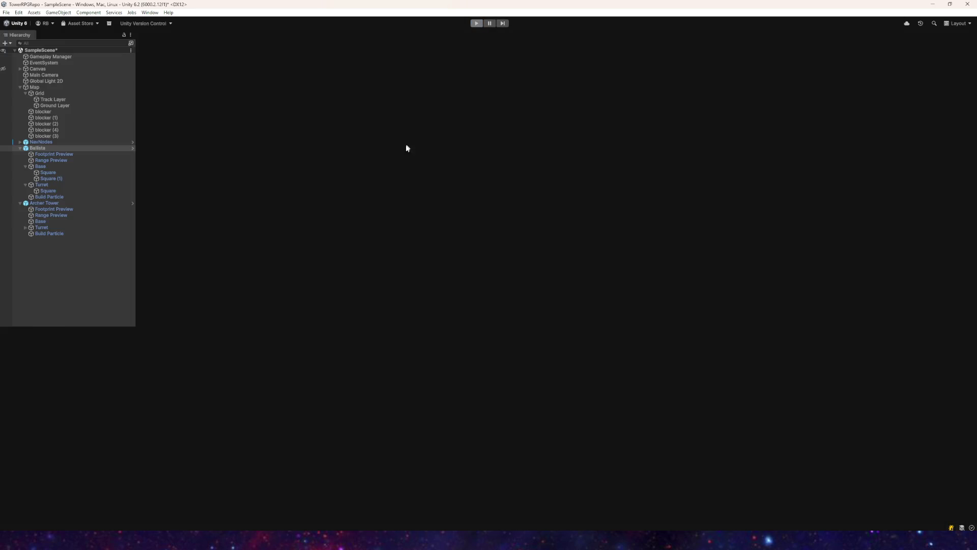
# - Duplicate the first blocker and reshape the copy into a narrow strip over the left path
pyautogui.scroll(-5, 171, 155)
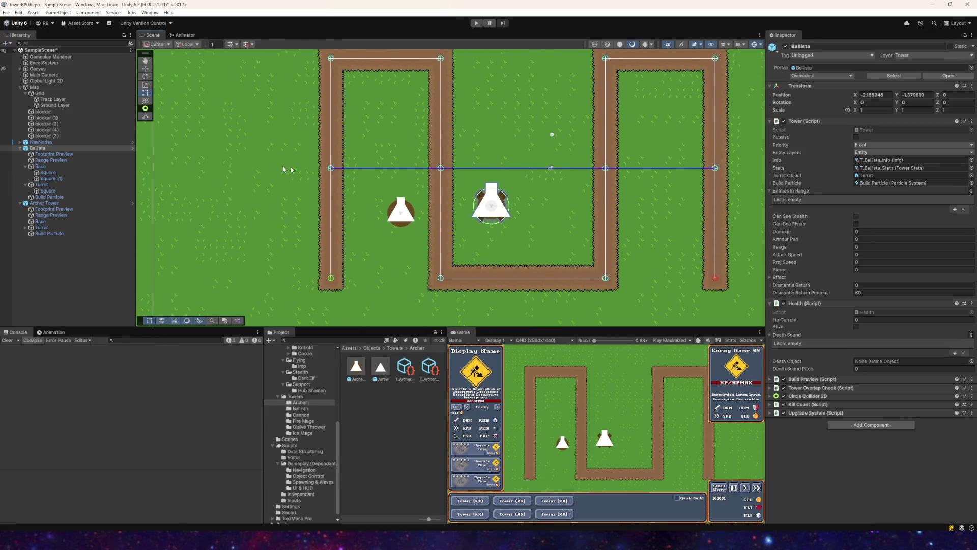
pyautogui.scroll(-3, 203, 158)
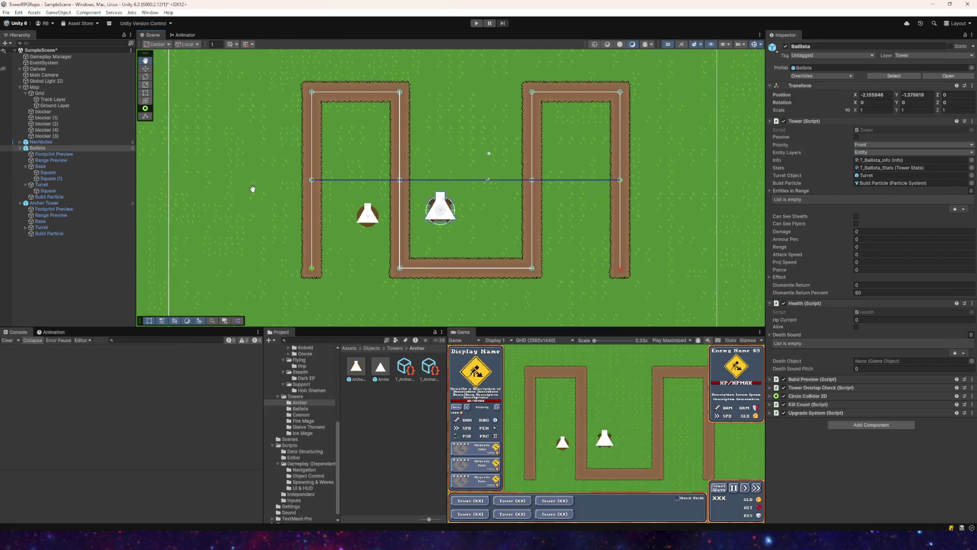
pyautogui.click(45, 111)
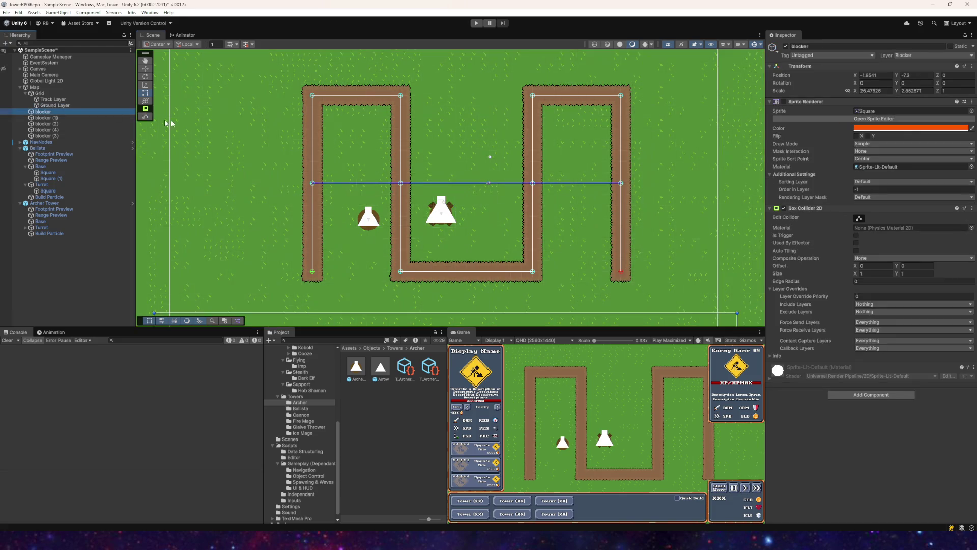
pyautogui.press('f')
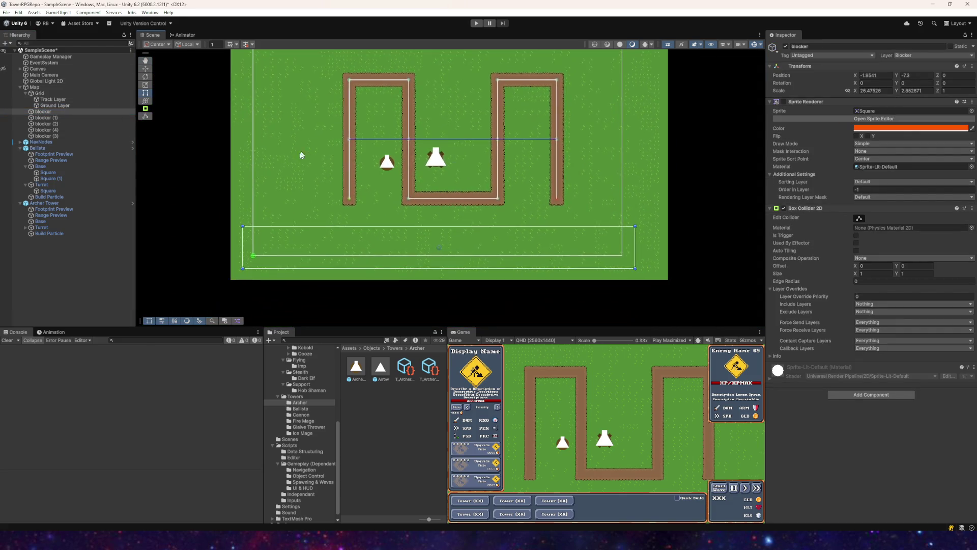
pyautogui.hotkey('ctrl', 'd')
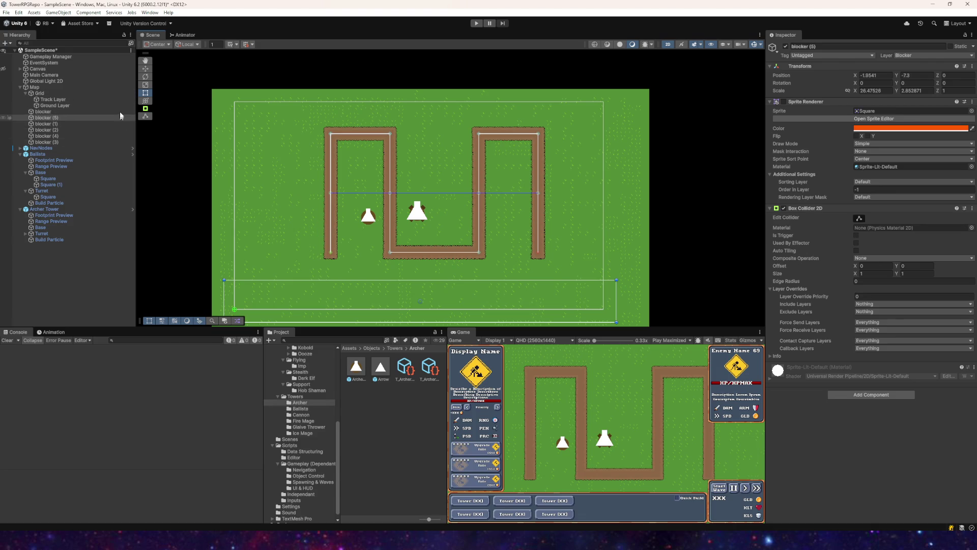
pyautogui.moveTo(278, 280); pyautogui.dragTo(312, 127)
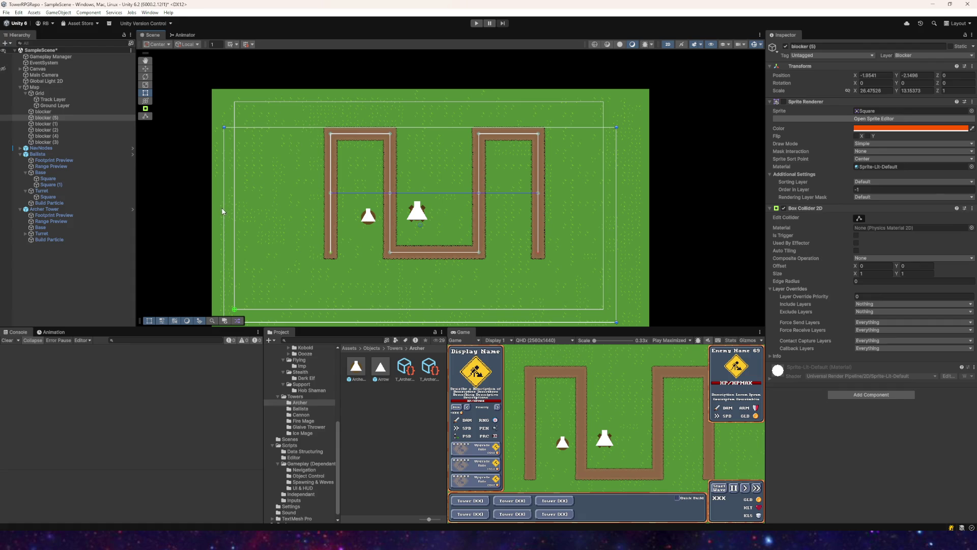
pyautogui.moveTo(223, 211); pyautogui.dragTo(323, 206)
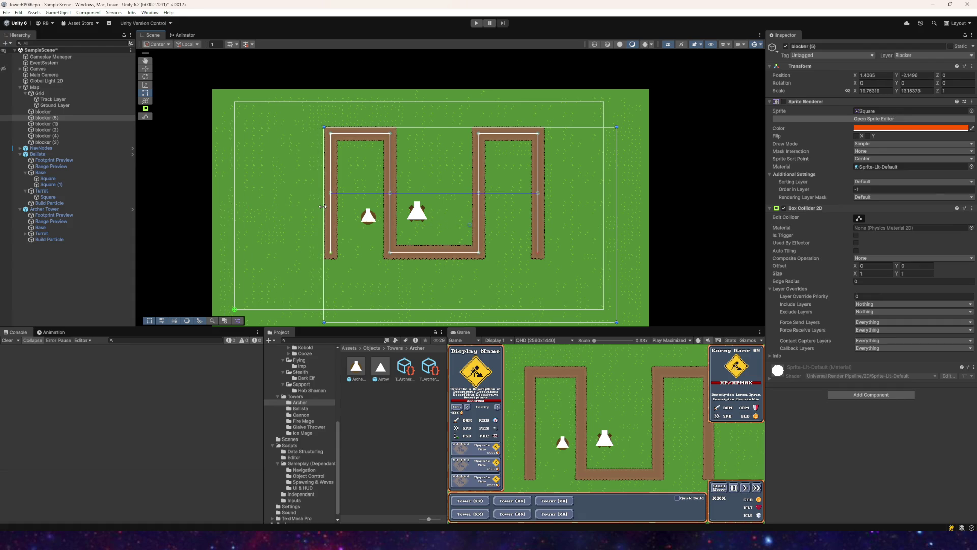
pyautogui.moveTo(360, 321); pyautogui.dragTo(354, 261)
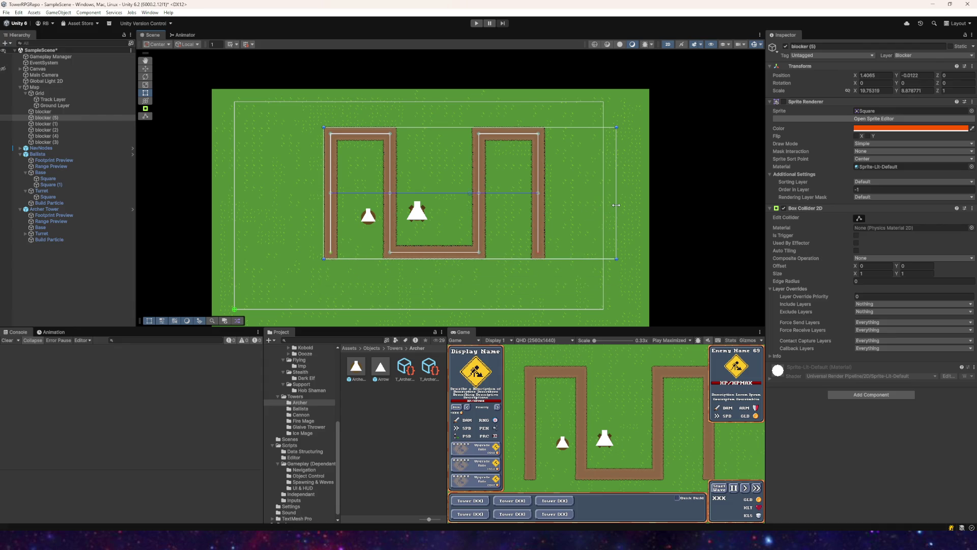
pyautogui.moveTo(616, 205); pyautogui.dragTo(338, 197)
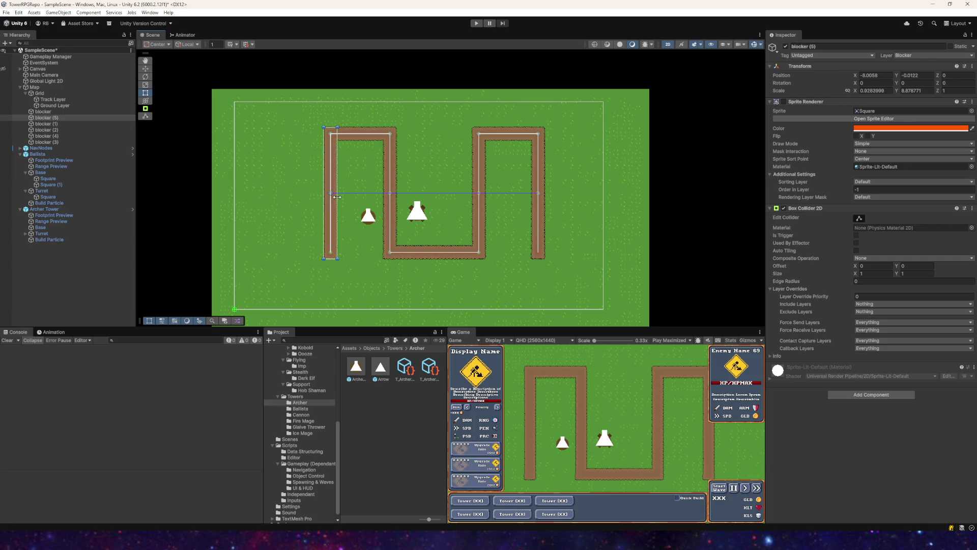
pyautogui.scroll(10, 337, 197)
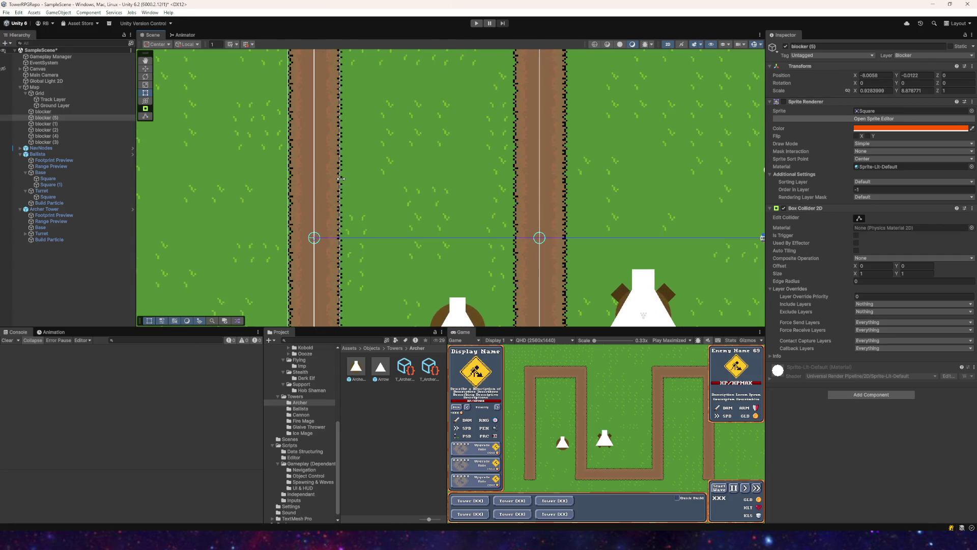
pyautogui.moveTo(341, 178); pyautogui.dragTo(340, 179)
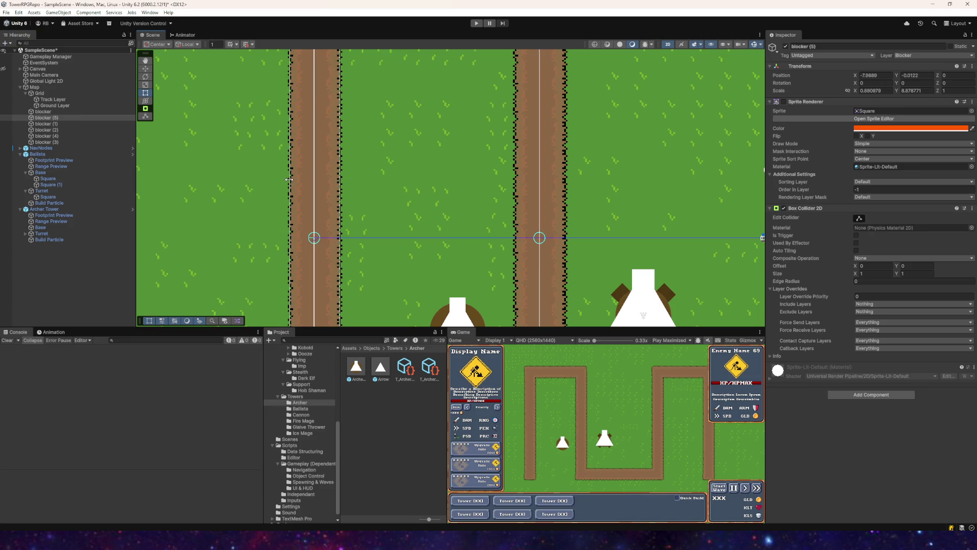
# - Centre the view on the top-left path corner with blocker (5) selected
pyautogui.scroll(-2, 334, 181)
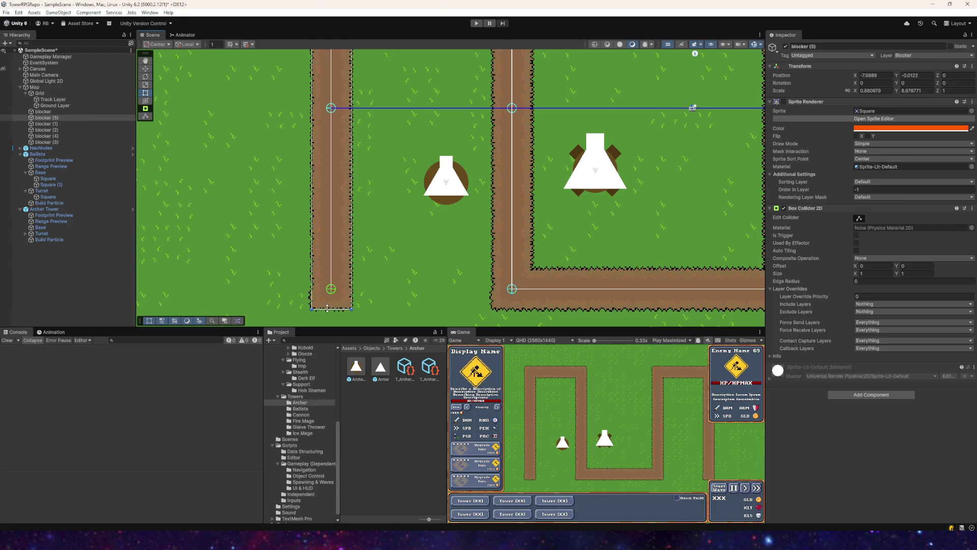
pyautogui.moveTo(359, 188)
pyautogui.mouseDown()
pyautogui.moveTo(323, 225)
pyautogui.moveTo(325, 285)
pyautogui.mouseUp()
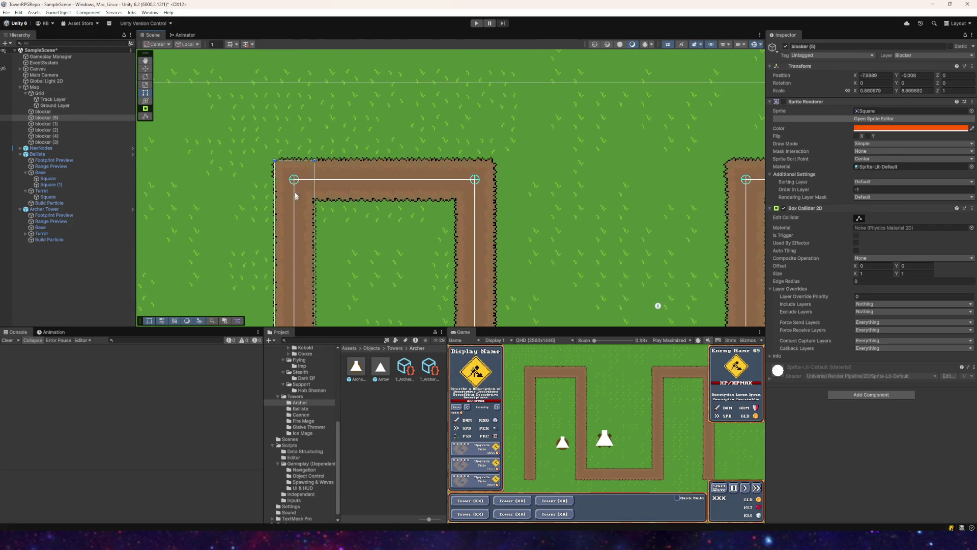
pyautogui.scroll(2, 291, 160)
pyautogui.moveTo(314, 178); pyautogui.dragTo(208, 196)
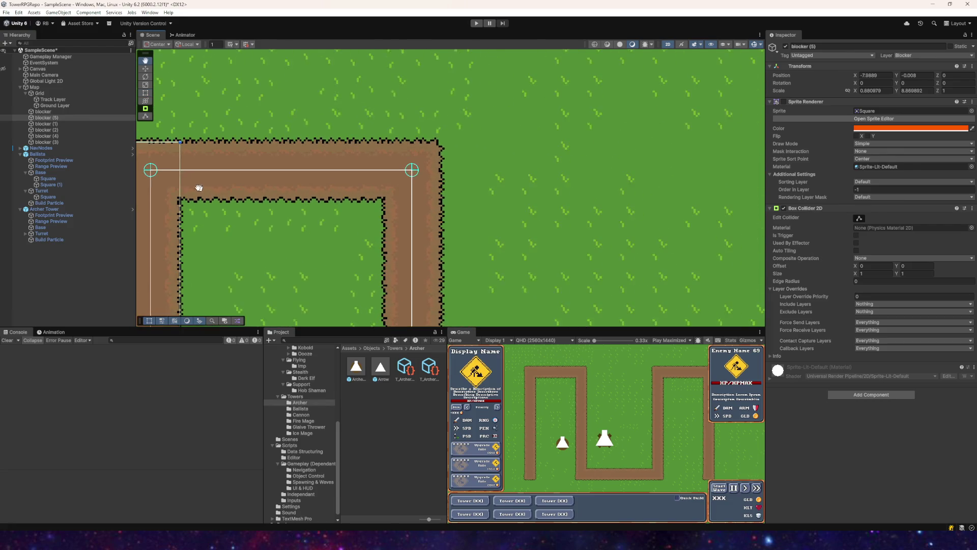
pyautogui.click(51, 118)
pyautogui.scroll(-2, 208, 136)
pyautogui.moveTo(209, 136); pyautogui.dragTo(332, 146)
pyautogui.scroll(-1, 240, 146)
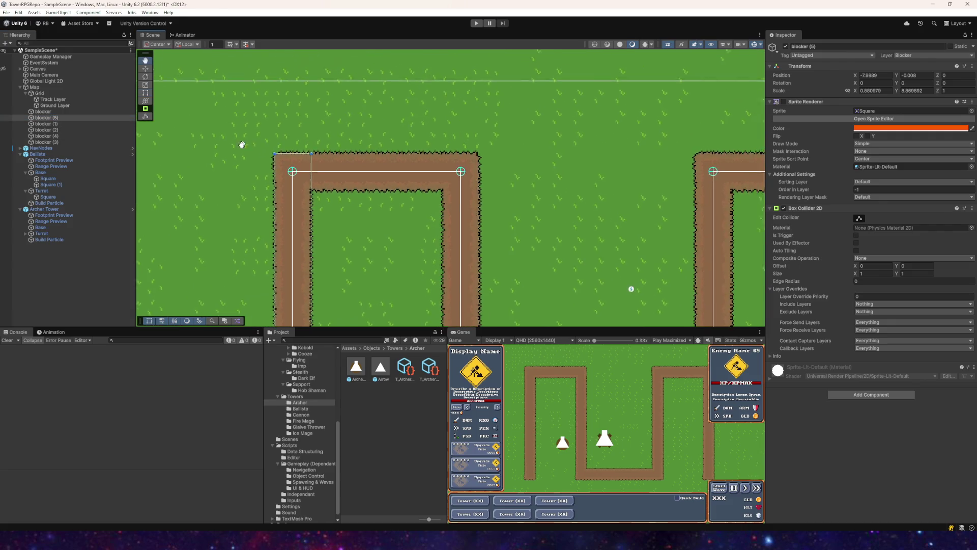
pyautogui.moveTo(240, 146)
pyautogui.mouseDown()
pyautogui.moveTo(223, 148)
pyautogui.moveTo(246, 151)
pyautogui.mouseUp()
pyautogui.scroll(-1, 256, 152)
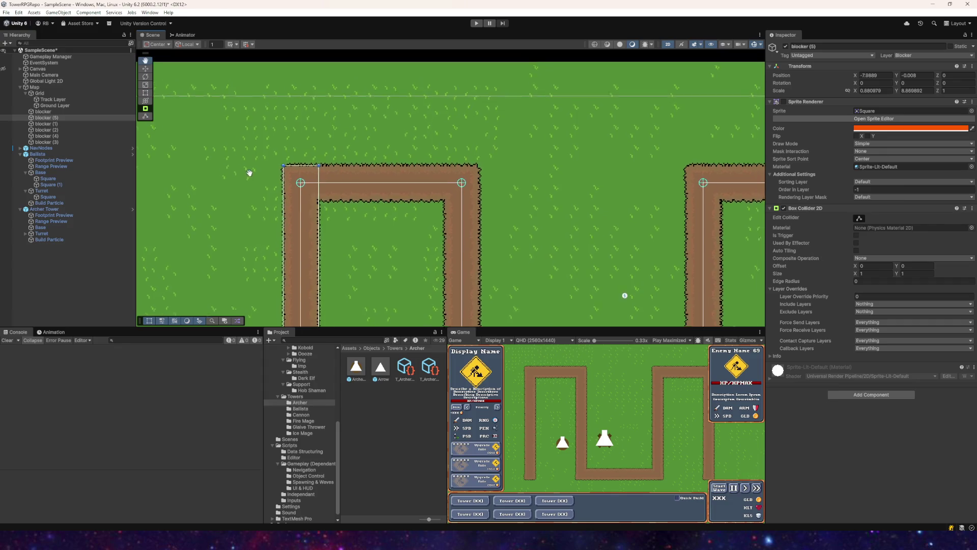
pyautogui.click(84, 118)
pyautogui.moveTo(252, 160); pyautogui.dragTo(204, 146)
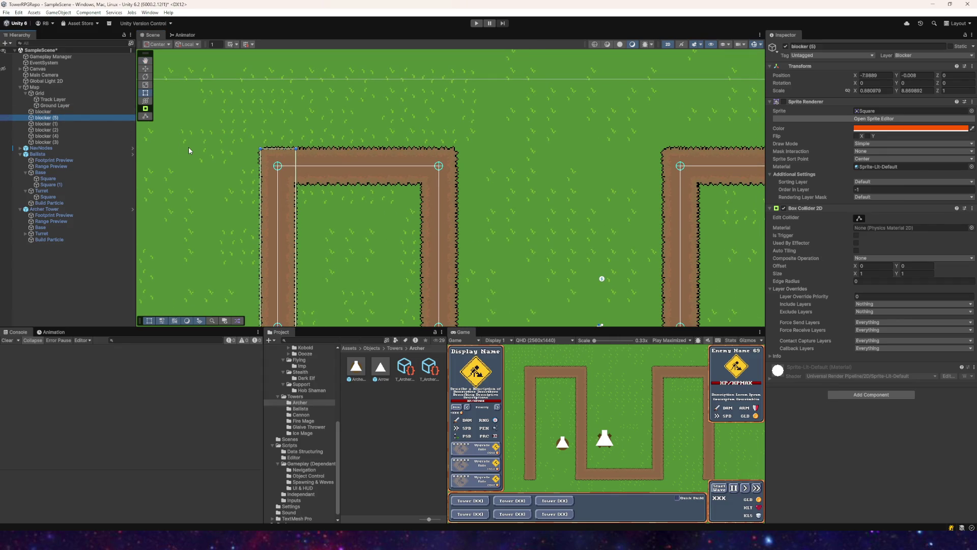
# - Duplicate blocker (5) and stretch blocker (6) along the top path corner
pyautogui.hotkey('ctrl', 'd')
pyautogui.press('f')
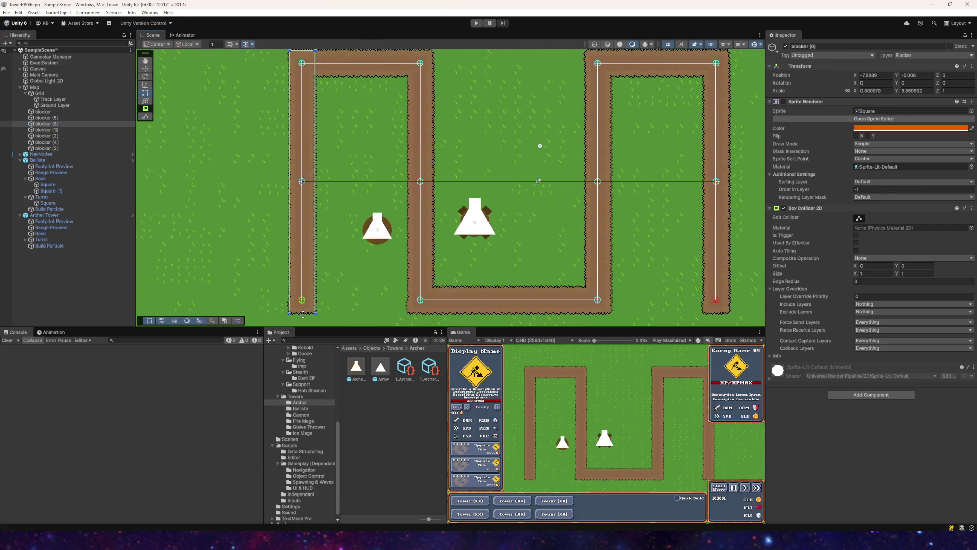
pyautogui.moveTo(316, 206); pyautogui.dragTo(316, 72)
pyautogui.scroll(3, 370, 143)
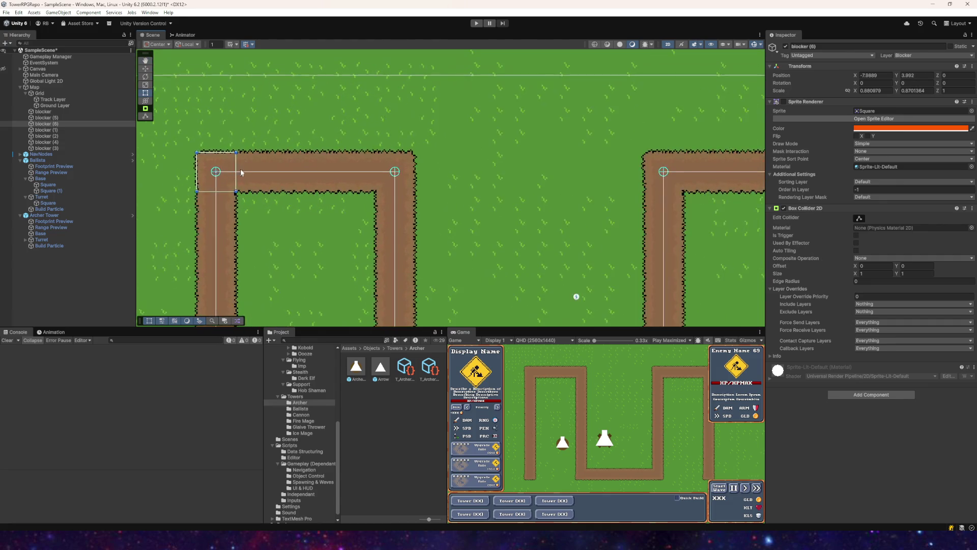
pyautogui.moveTo(233, 176); pyautogui.dragTo(336, 182)
pyautogui.moveTo(460, 185); pyautogui.dragTo(486, 185)
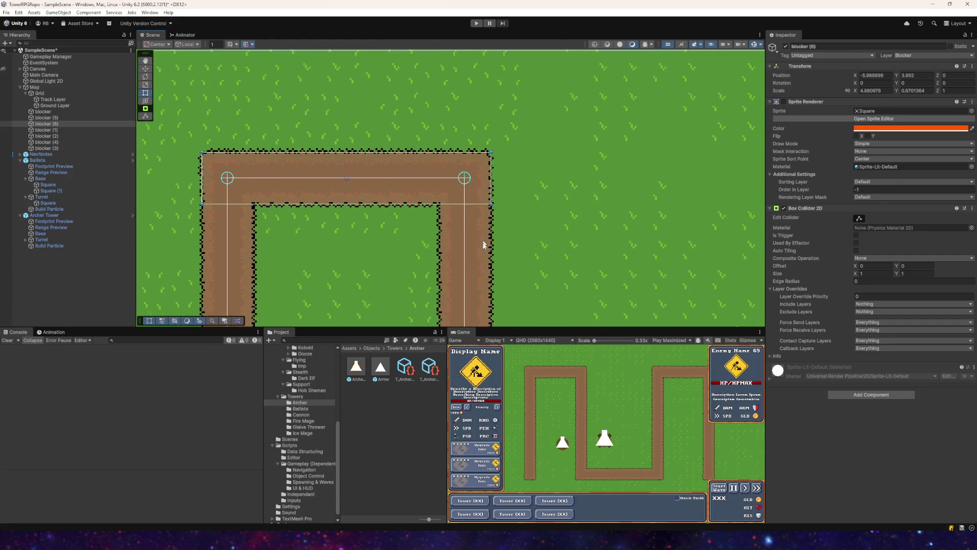
# - Duplicate blocker (5) and move blocker (7) onto the right path edge
pyautogui.click(219, 155)
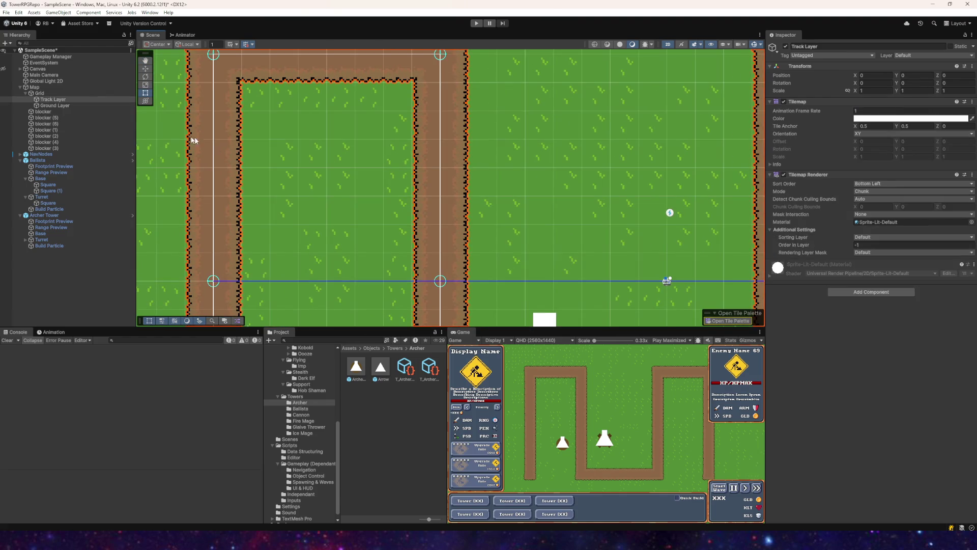
pyautogui.click(49, 112)
pyautogui.doubleClick(49, 112)
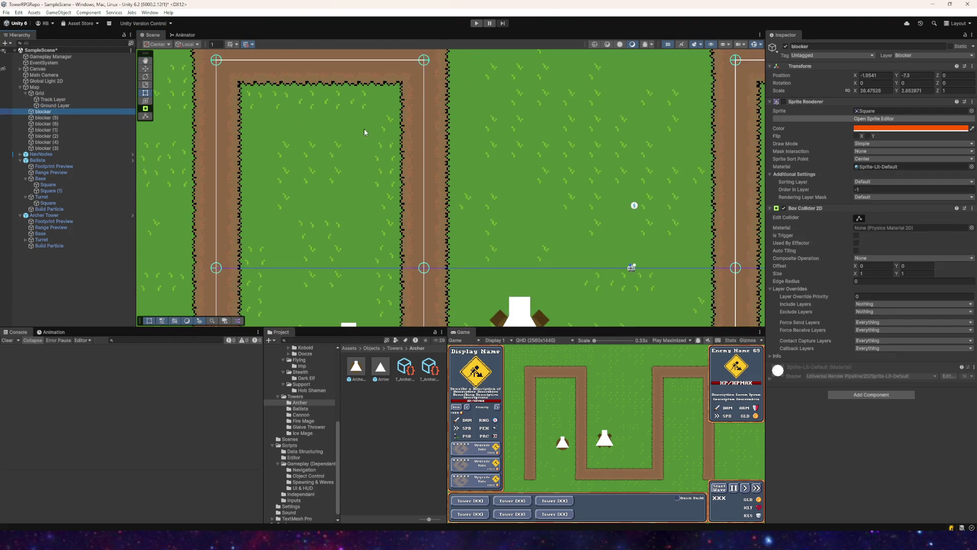
pyautogui.doubleClick(51, 117)
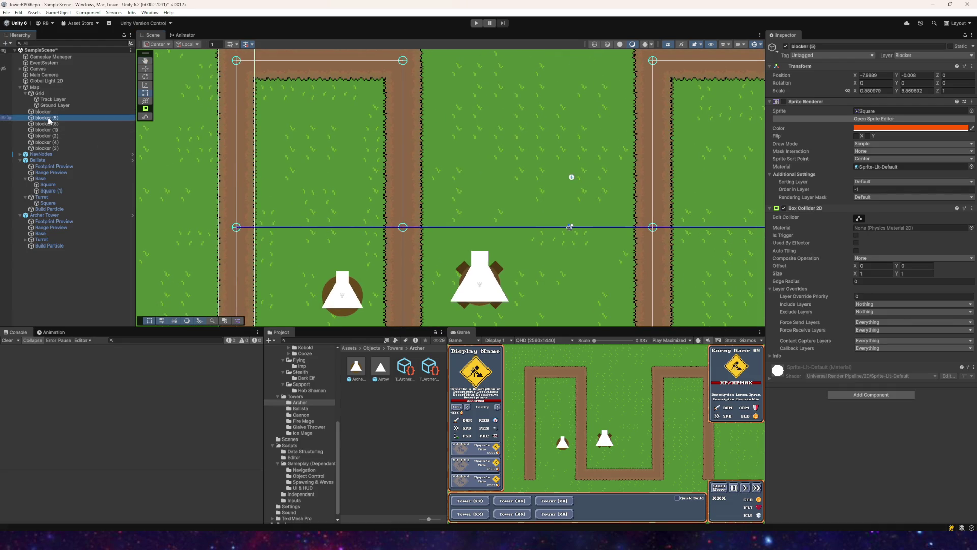
pyautogui.hotkey('ctrl', 'd')
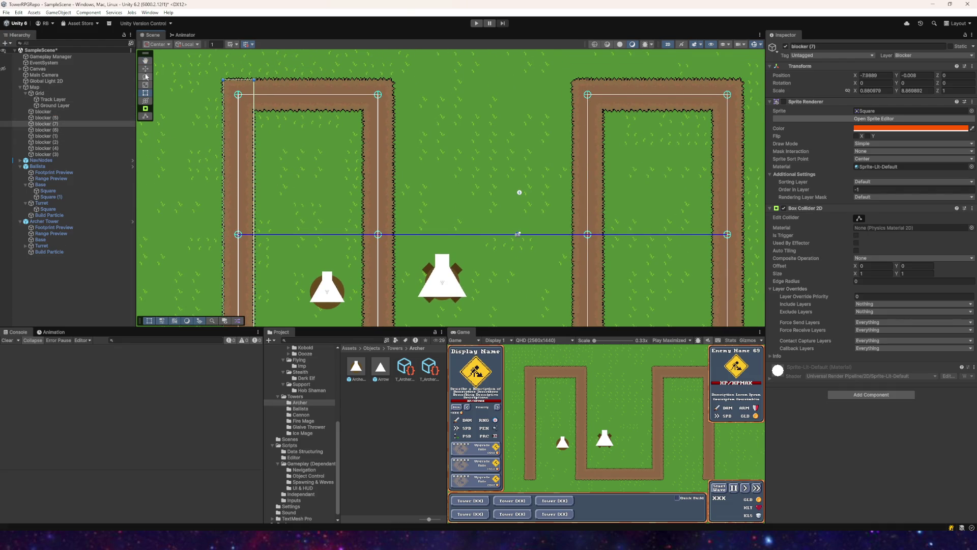
pyautogui.moveTo(267, 236); pyautogui.dragTo(393, 239)
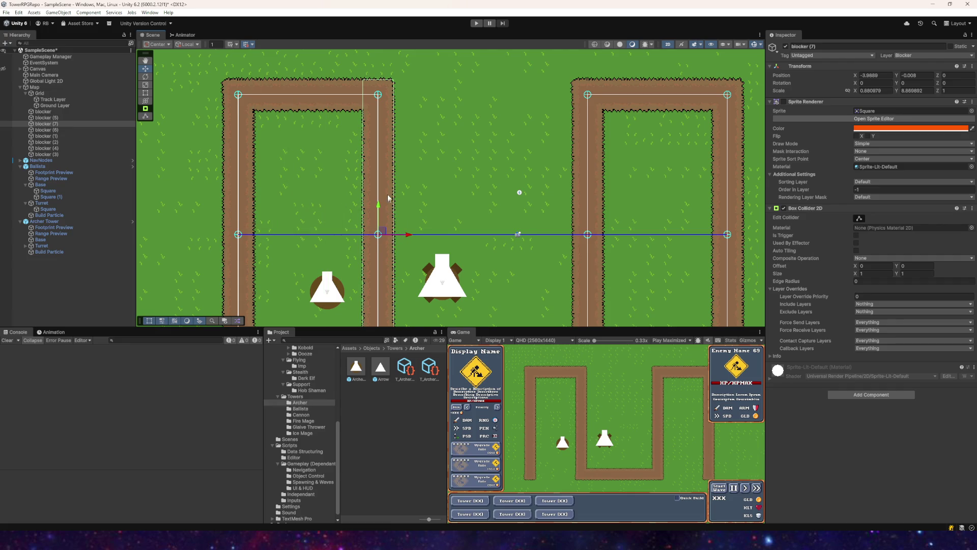
# - Inspect blockers (2), (7), (5) and the first blocker on the track
pyautogui.moveTo(388, 198)
pyautogui.mouseDown()
pyautogui.moveTo(328, 77)
pyautogui.moveTo(290, 67)
pyautogui.moveTo(231, 82)
pyautogui.mouseUp()
pyautogui.scroll(-2, 285, 145)
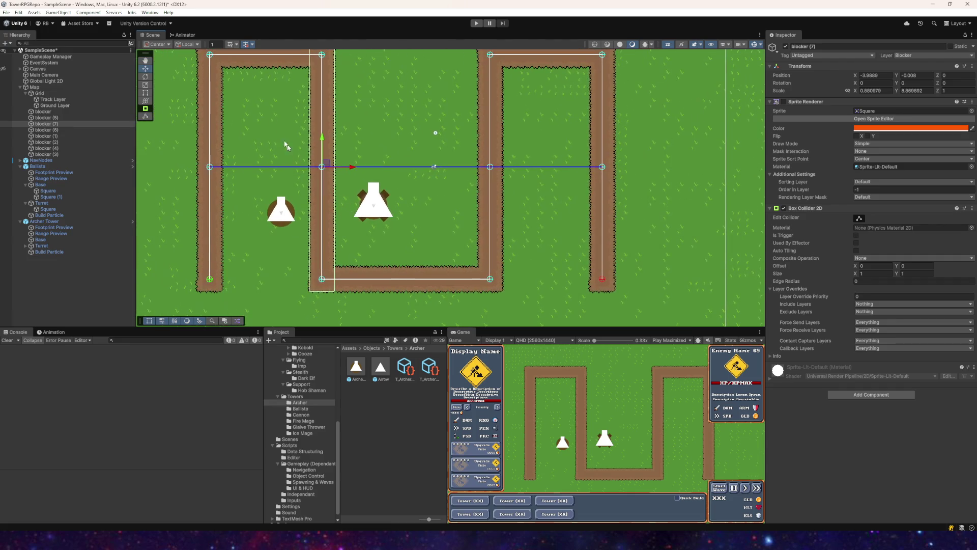
pyautogui.click(45, 142)
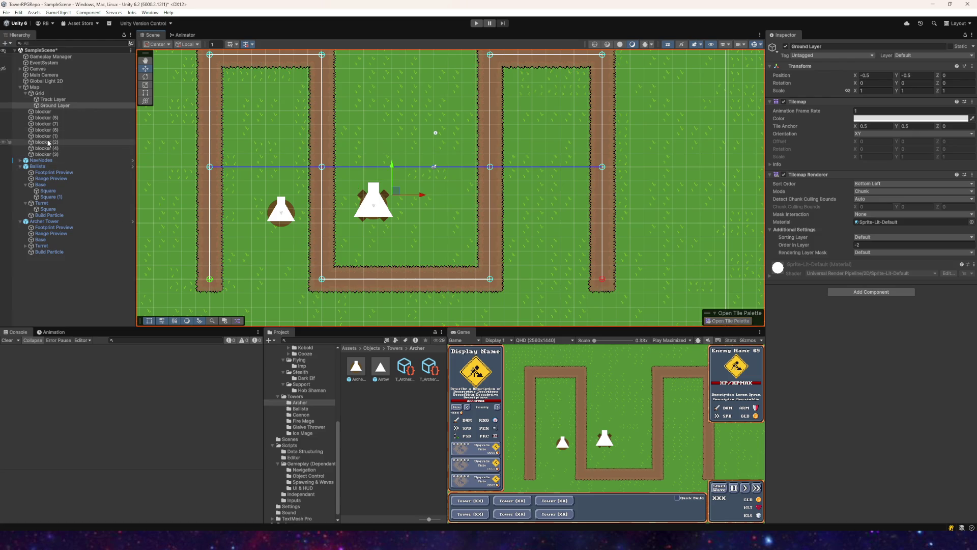
pyautogui.click(48, 136)
pyautogui.click(50, 125)
pyautogui.click(49, 119)
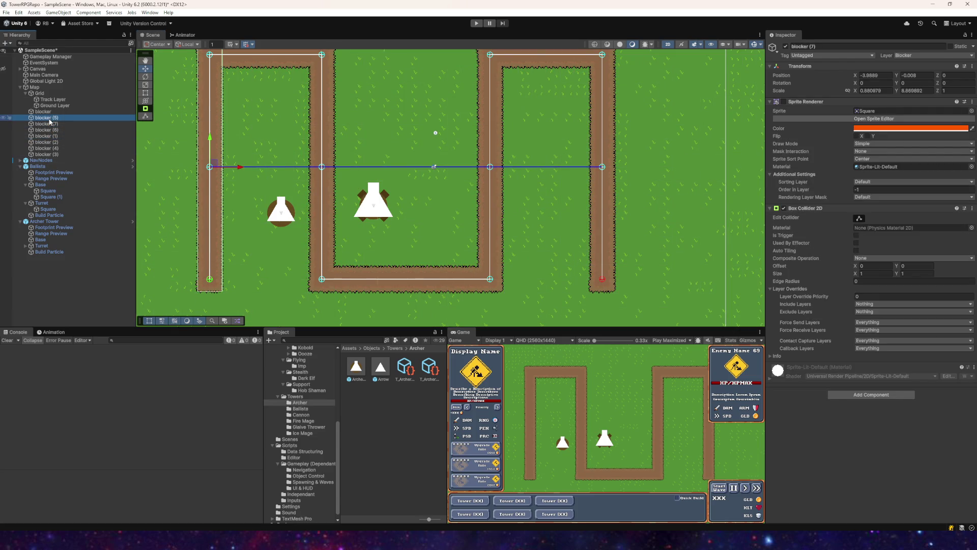
pyautogui.doubleClick(58, 119)
pyautogui.click(51, 112)
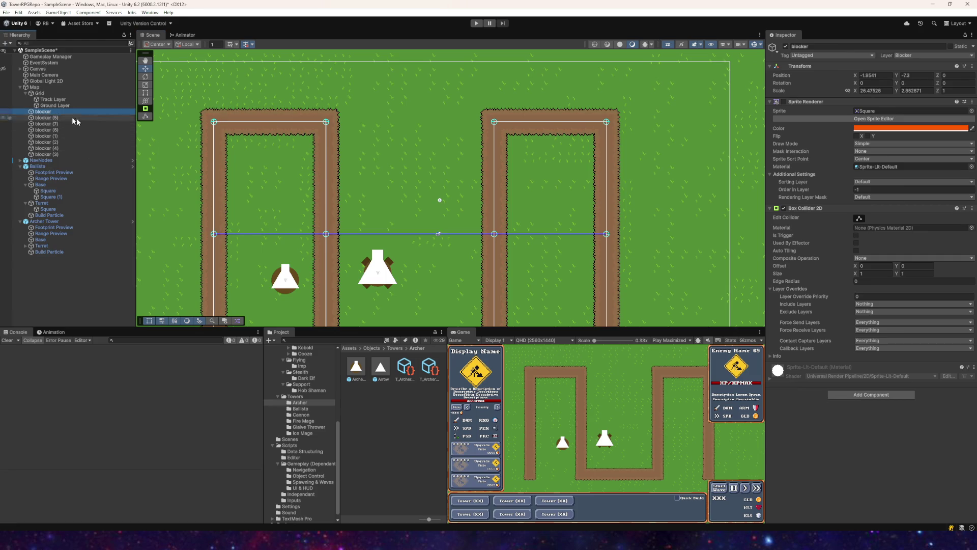
# - Check blockers (2) and (6) with the whole winding track in view
pyautogui.click(55, 142)
pyautogui.click(56, 136)
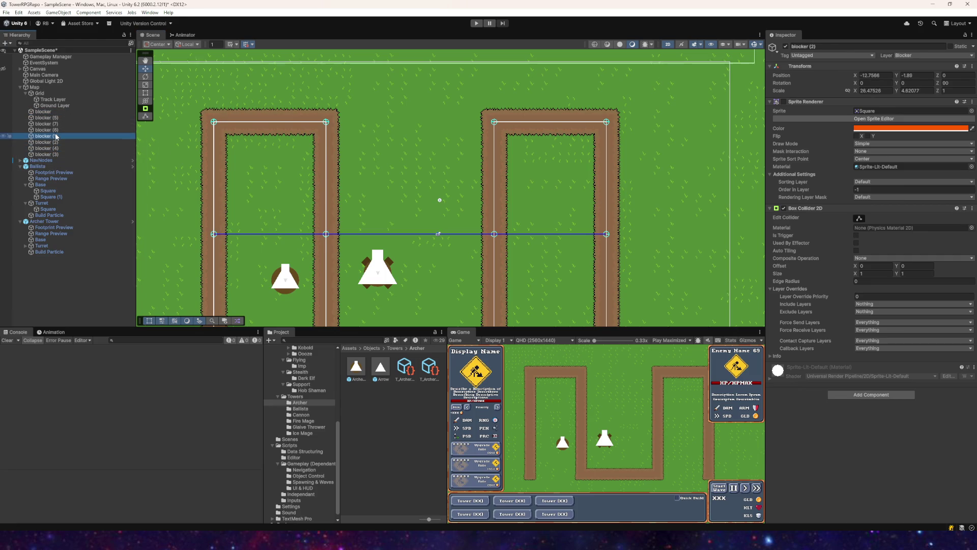
pyautogui.click(50, 130)
pyautogui.scroll(-2, 392, 180)
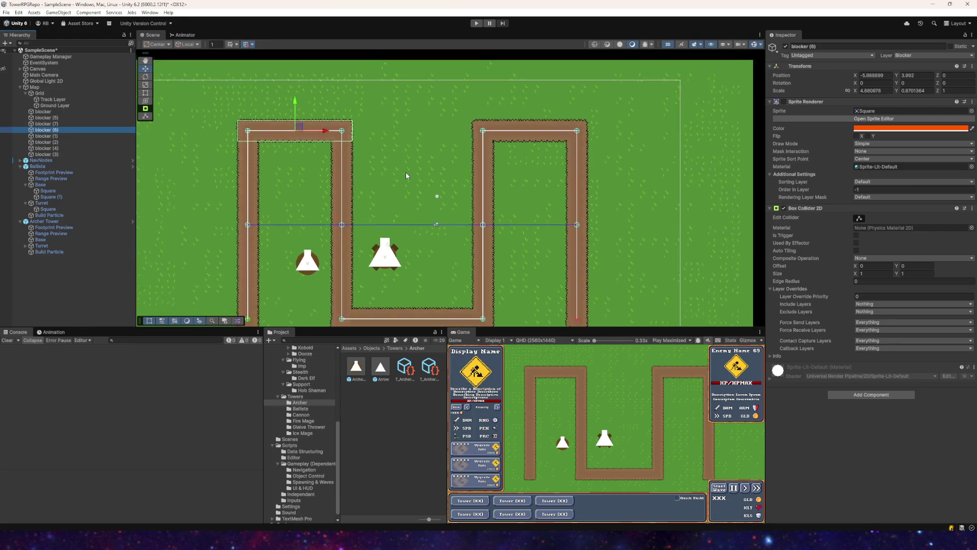
pyautogui.moveTo(405, 172); pyautogui.dragTo(297, 131)
pyautogui.moveTo(238, 113)
pyautogui.mouseDown()
pyautogui.moveTo(417, 113)
pyautogui.moveTo(275, 123)
pyautogui.mouseUp()
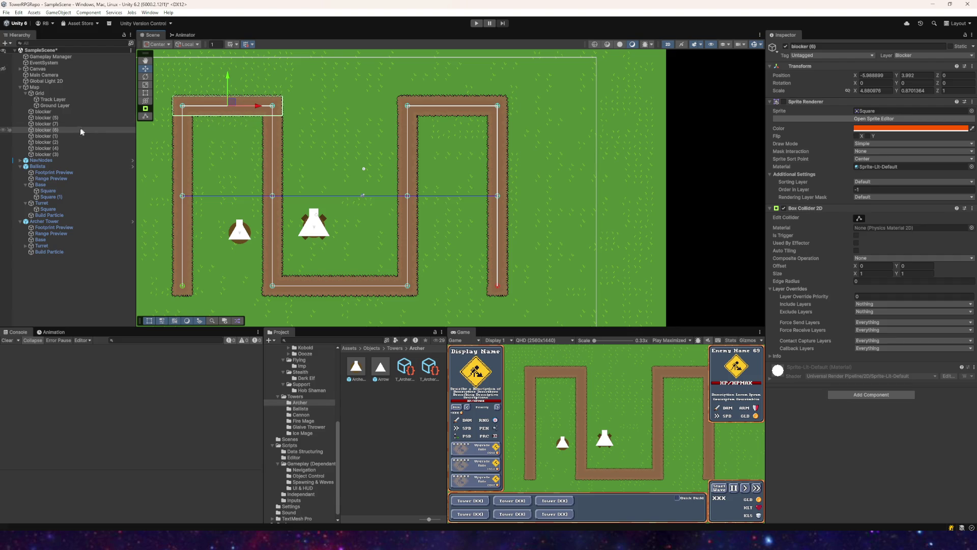
# - Copy blocker (6) onto the right loop's top, then another copy onto the bottom segment
pyautogui.hotkey('ctrl', 'd')
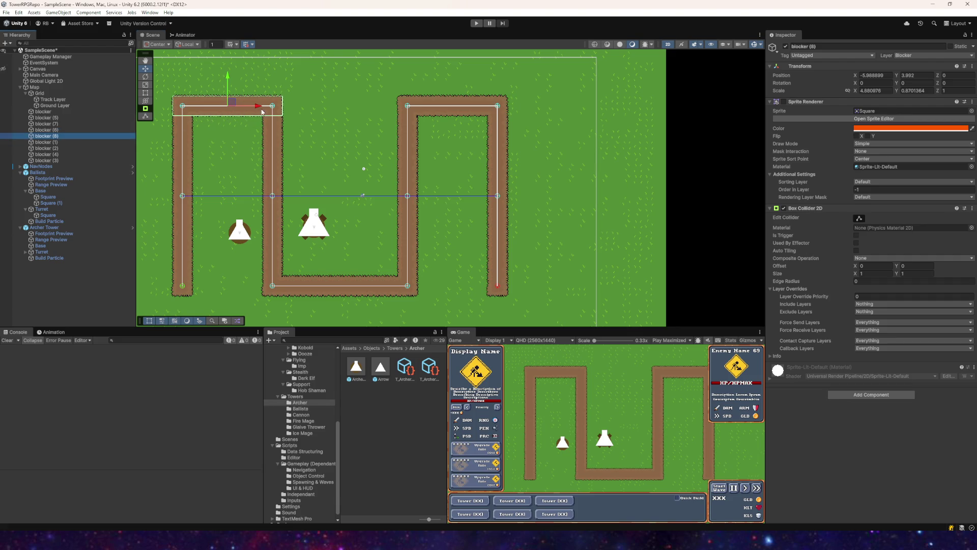
pyautogui.moveTo(252, 110); pyautogui.dragTo(468, 115)
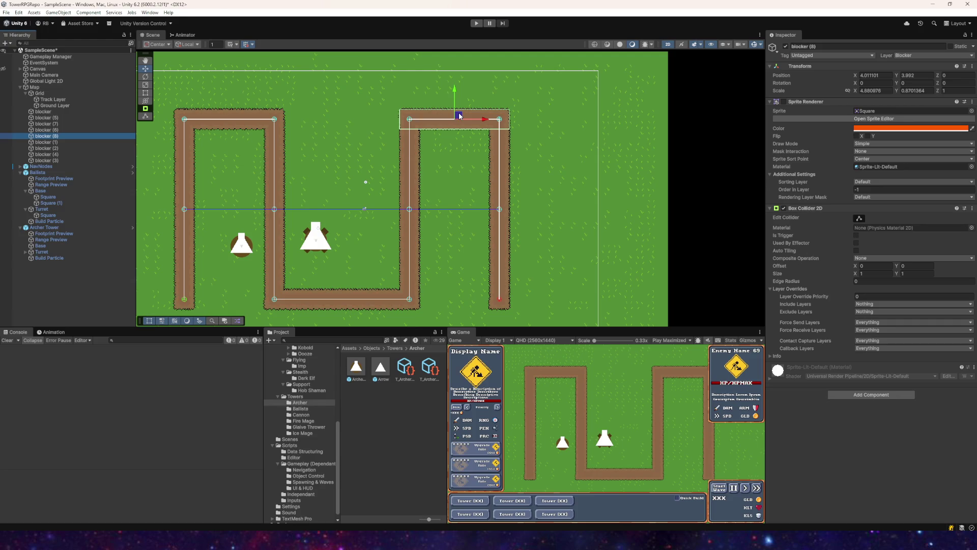
pyautogui.hotkey('ctrl', 'd')
pyautogui.moveTo(460, 115); pyautogui.dragTo(331, 296)
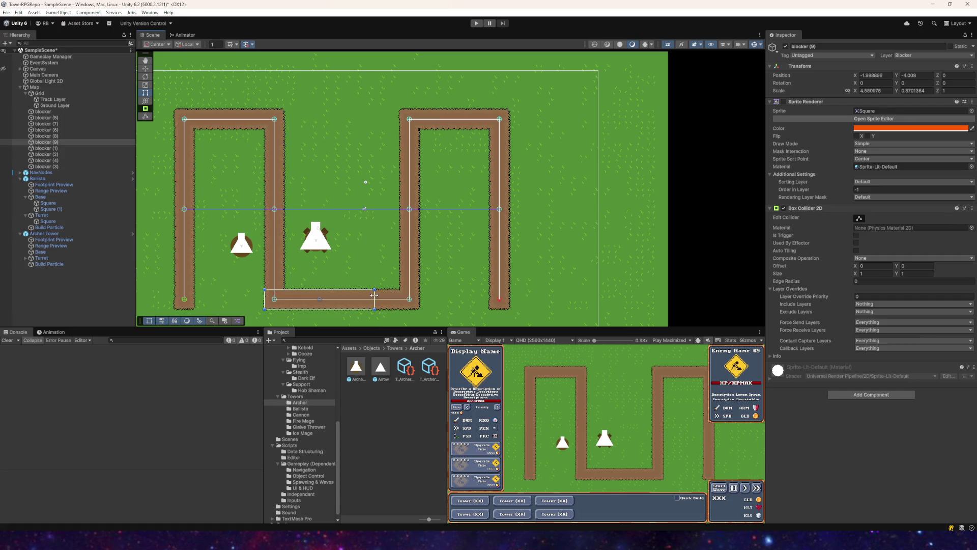
# - Duplicate blocker (5) onto the second track column and copy it again for the next column
pyautogui.click(51, 135)
pyautogui.click(53, 129)
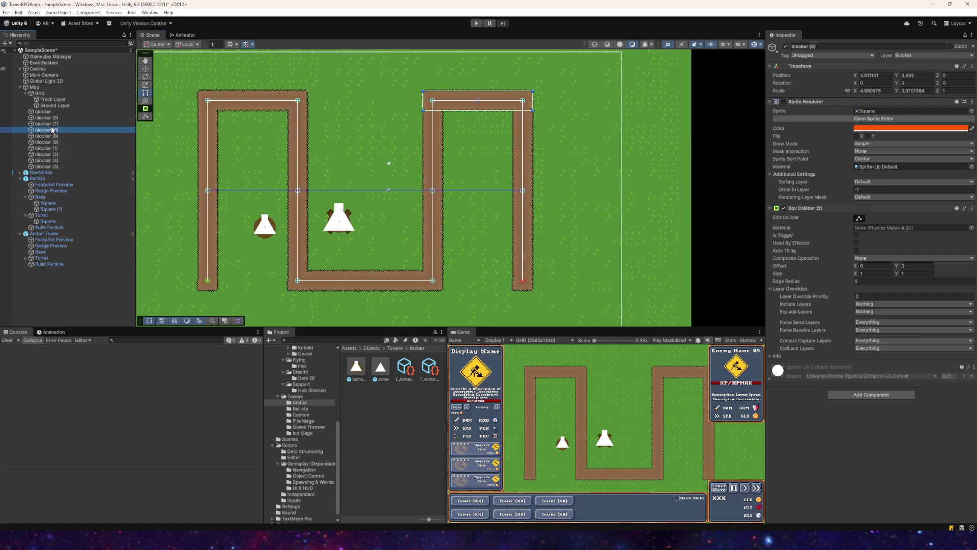
pyautogui.click(52, 123)
pyautogui.click(52, 117)
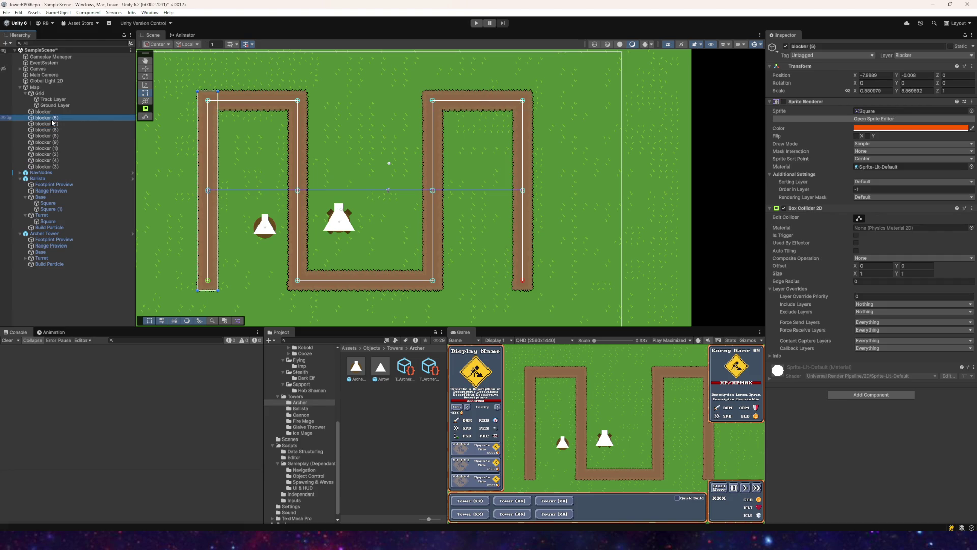
pyautogui.click(146, 68)
pyautogui.hotkey('ctrl', 'd')
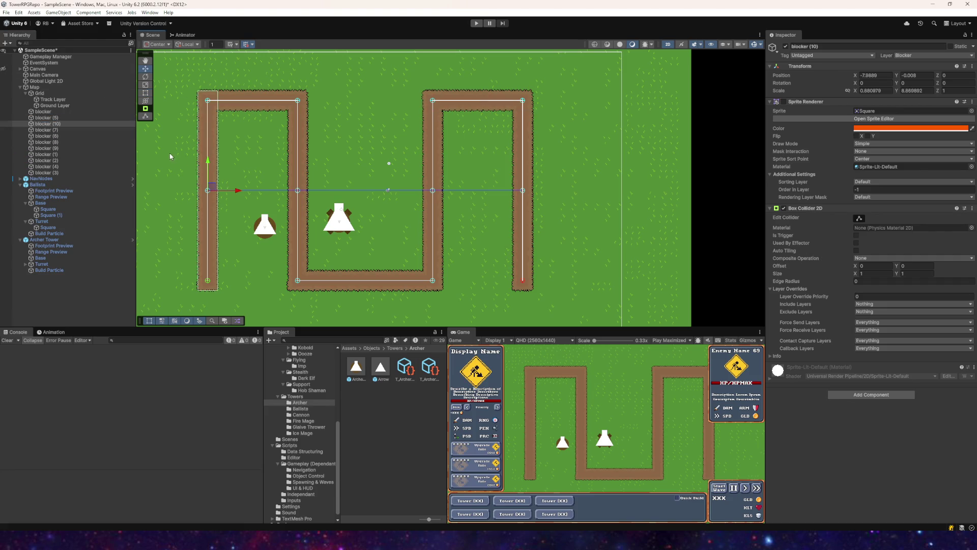
pyautogui.moveTo(237, 193); pyautogui.dragTo(538, 192)
pyautogui.hotkey('ctrl', 'd')
pyautogui.hotkey('ctrl', 'd')
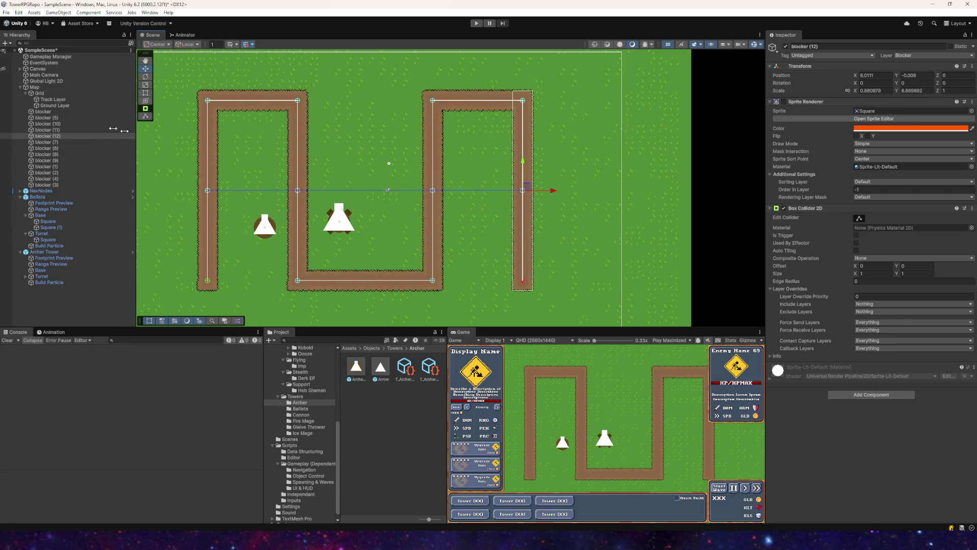
# - Select all blockers and show, then hide, their sprites to check track coverage
pyautogui.click(44, 111)
pyautogui.keyDown('shift'); pyautogui.click(43, 185); pyautogui.keyUp('shift')
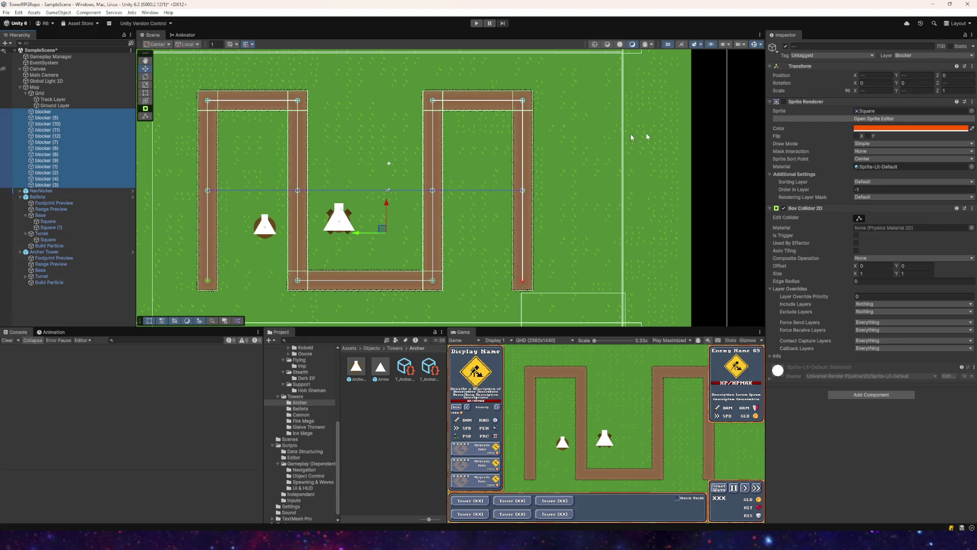
pyautogui.click(785, 102)
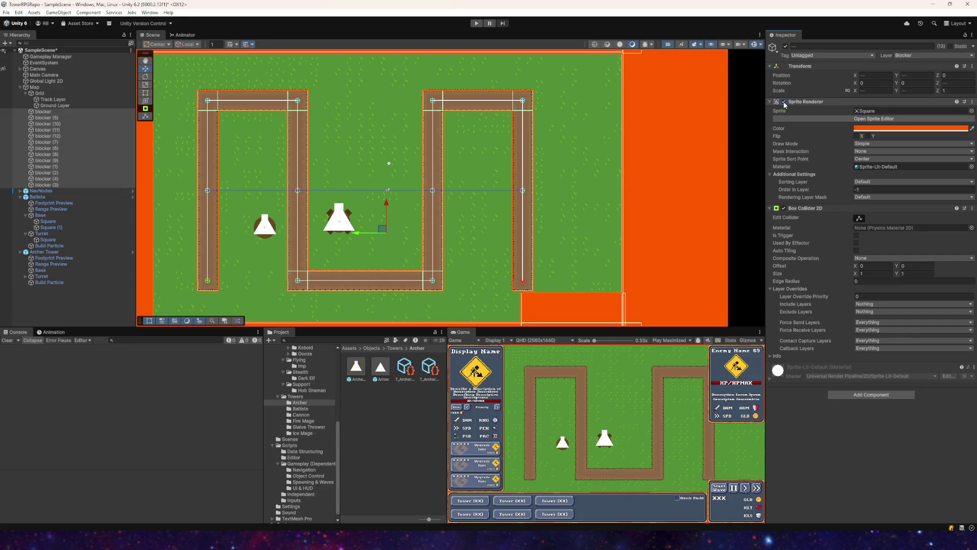
pyautogui.click(784, 102)
# - Save the scene with the blockers in place
pyautogui.scroll(-1, 184, 106)
pyautogui.click(6, 13)
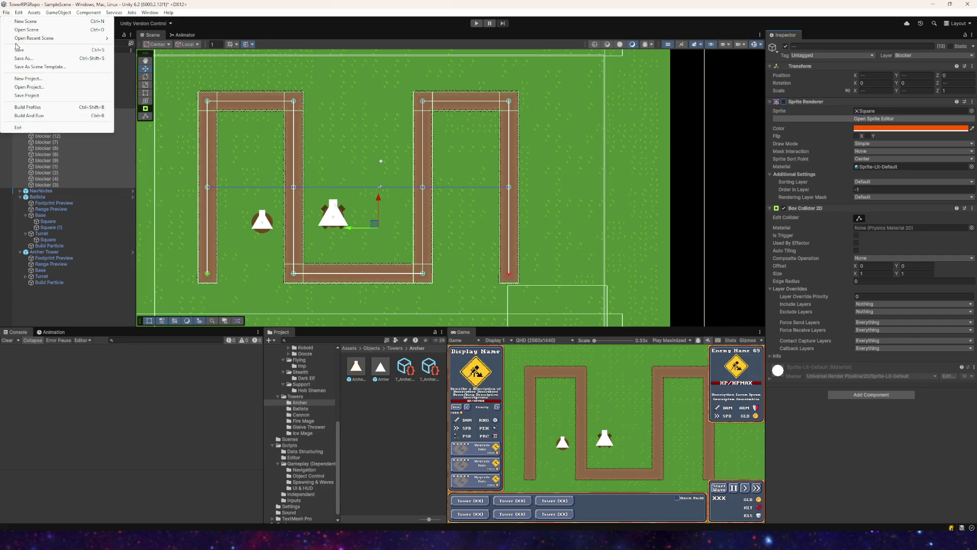
pyautogui.click(20, 50)
# - Playtest by building an Archer tower near the top-left bend, then stop playing
pyautogui.moveTo(323, 126); pyautogui.dragTo(348, 91)
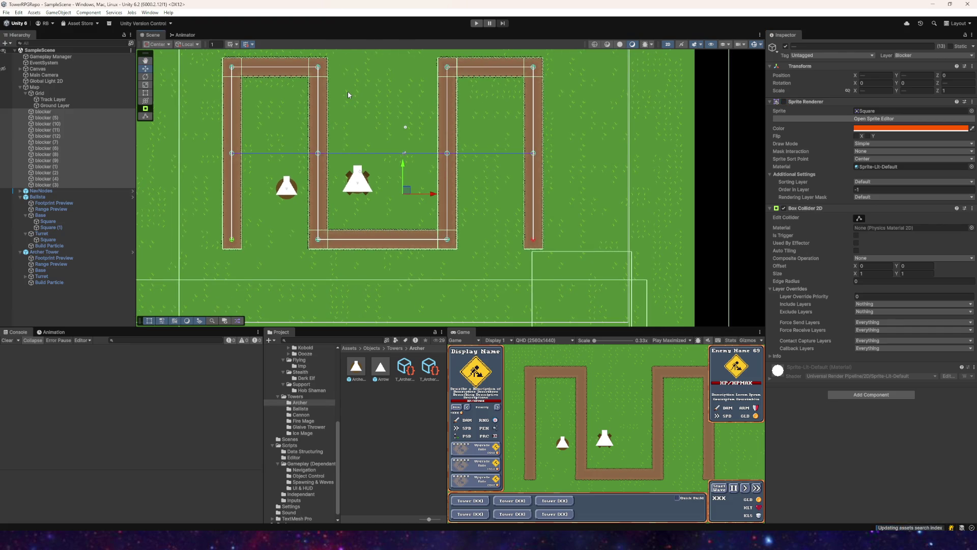
pyautogui.click(483, 22)
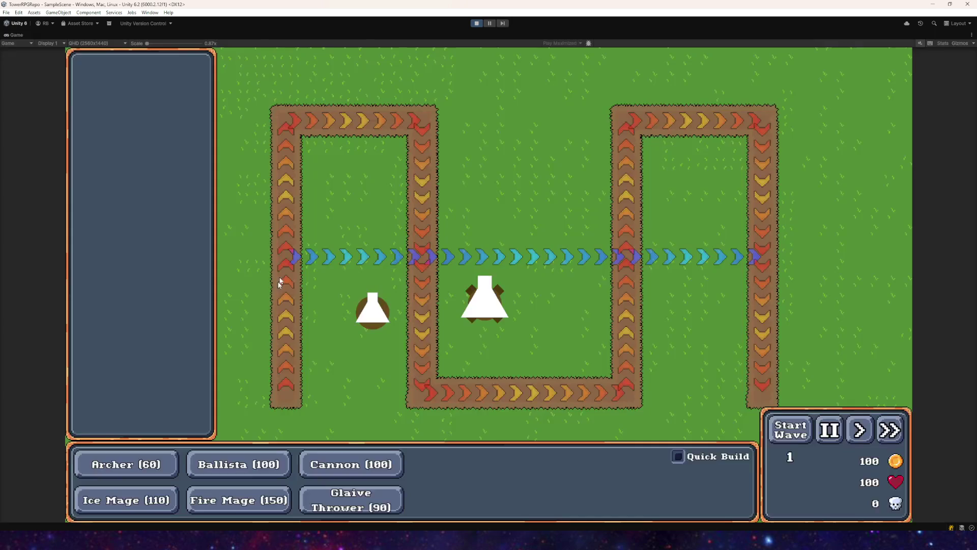
pyautogui.click(156, 454)
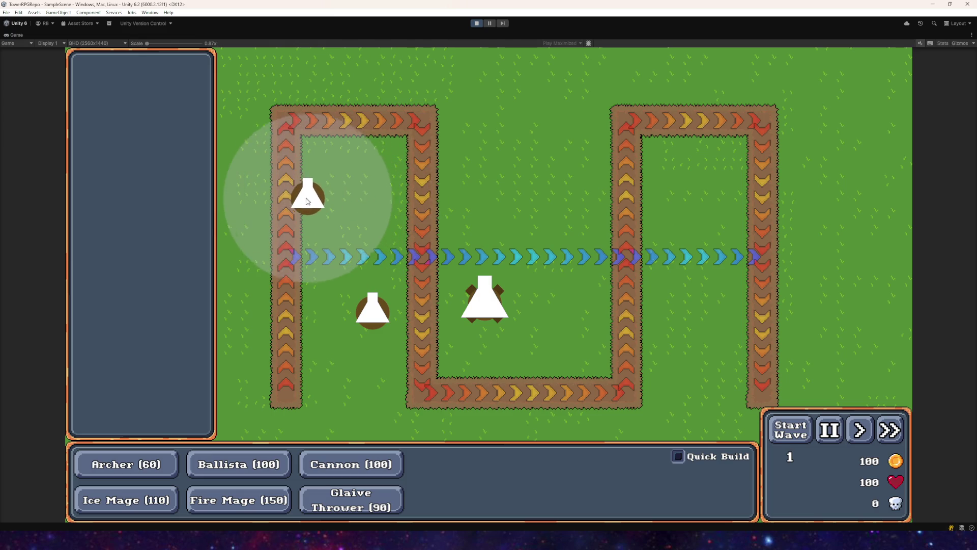
pyautogui.click(317, 162)
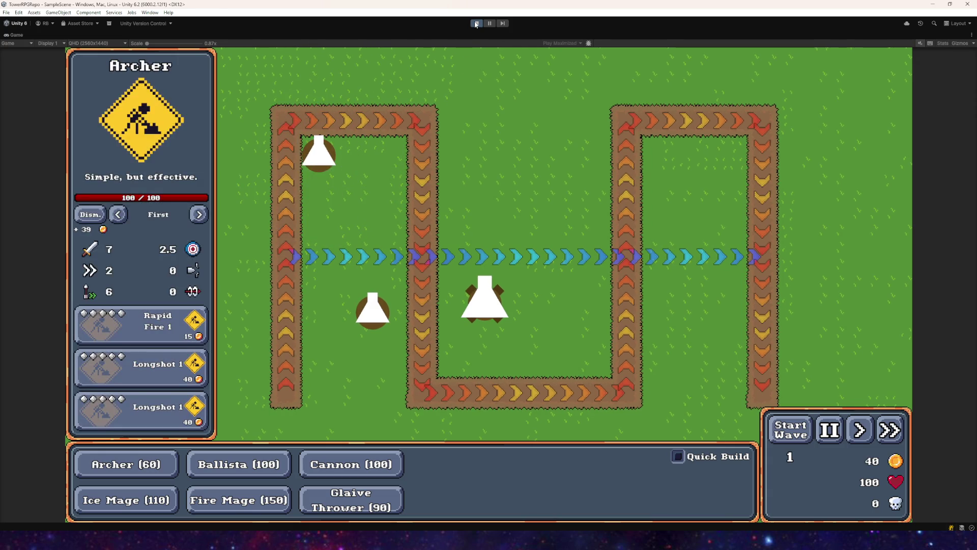
pyautogui.hotkey('ctrl', 'p')
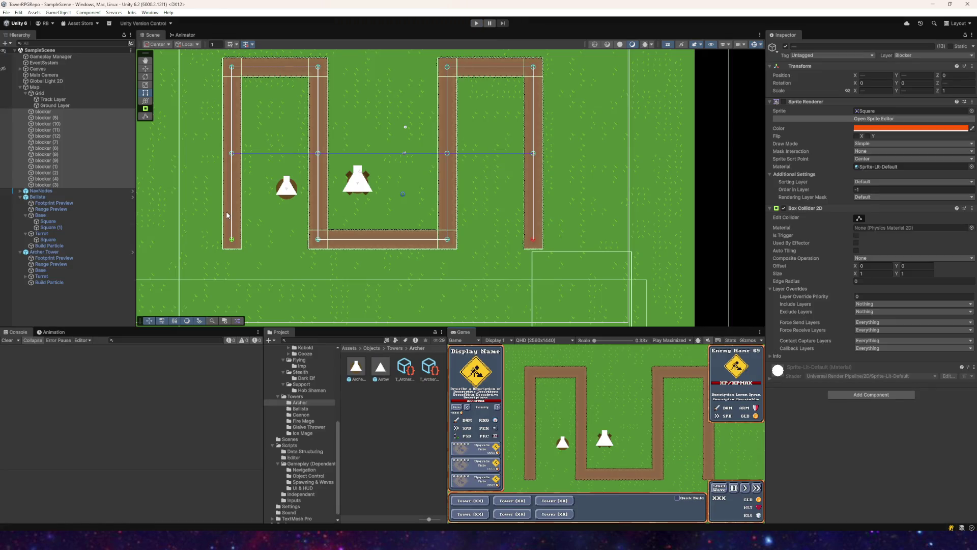
# - Collapse the Grid and Map groups in the Hierarchy and delete the Ballista tower
pyautogui.scroll(-2, 346, 218)
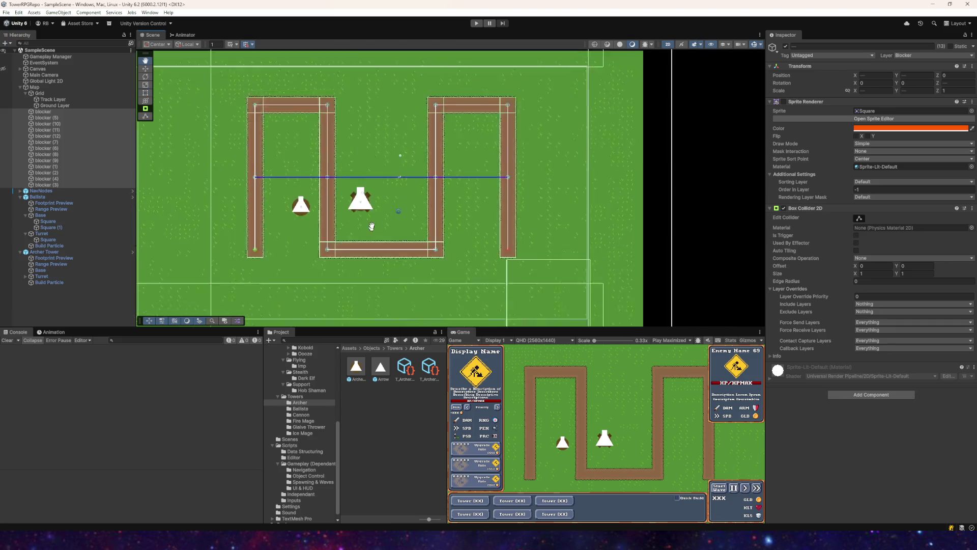
pyautogui.moveTo(354, 240); pyautogui.dragTo(373, 235)
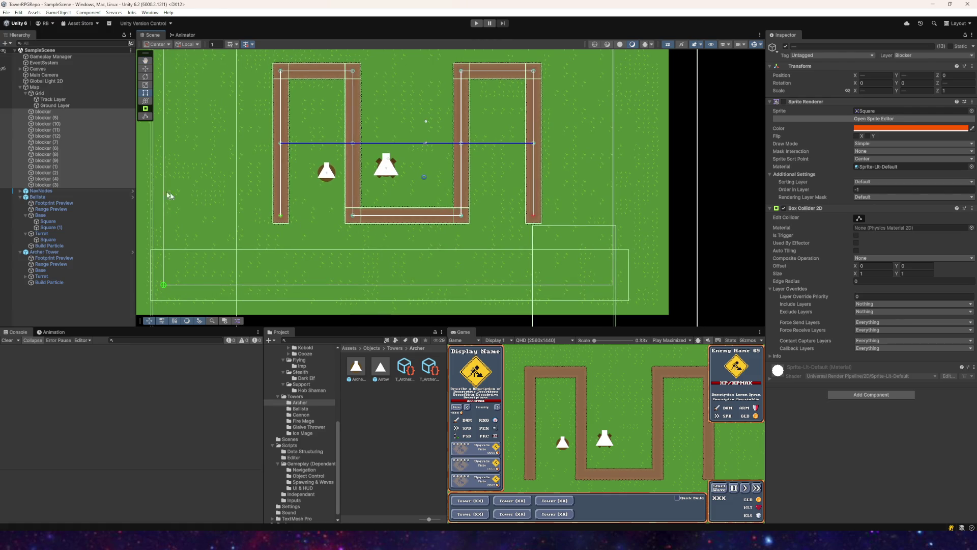
pyautogui.click(25, 94)
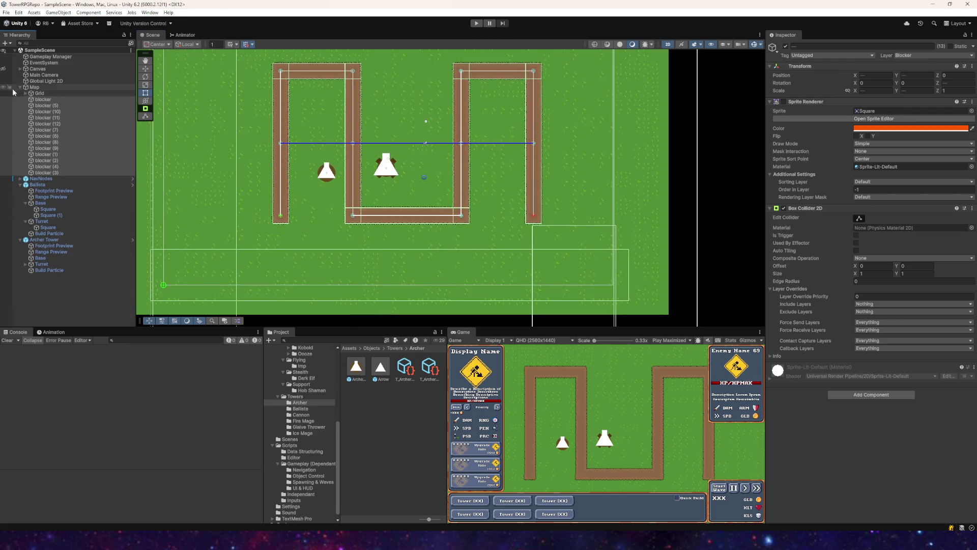
pyautogui.click(19, 88)
pyautogui.click(23, 100)
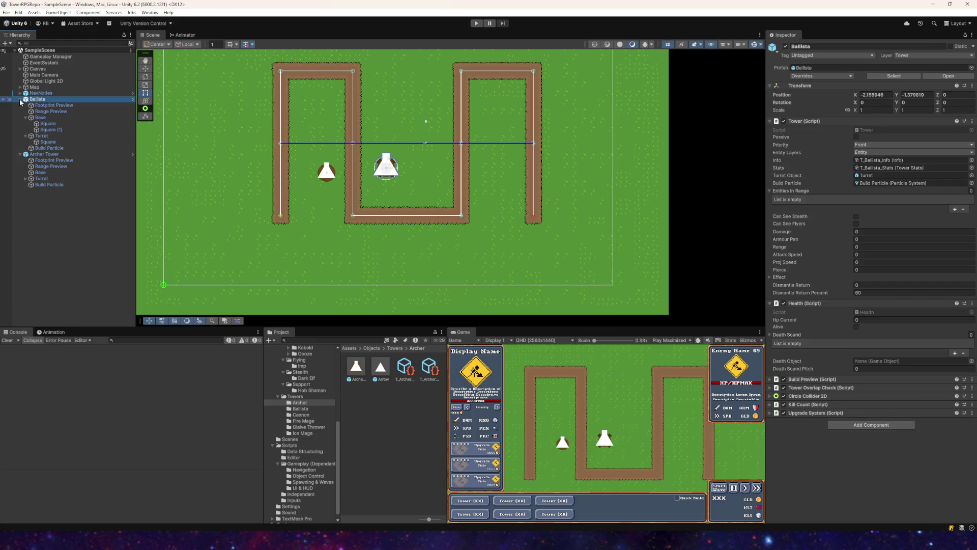
pyautogui.click(21, 100)
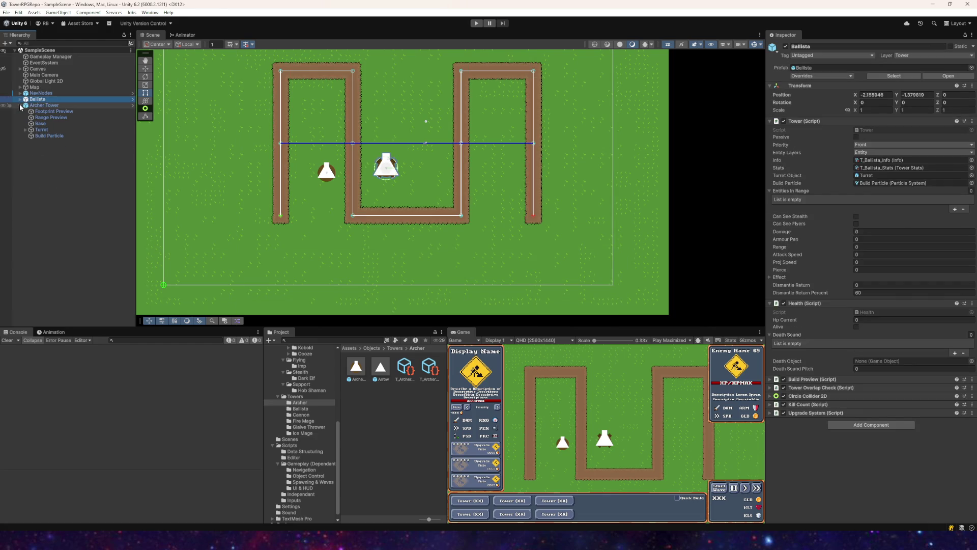
pyautogui.click(21, 105)
pyautogui.click(40, 105)
pyautogui.click(20, 106)
pyautogui.click(39, 100)
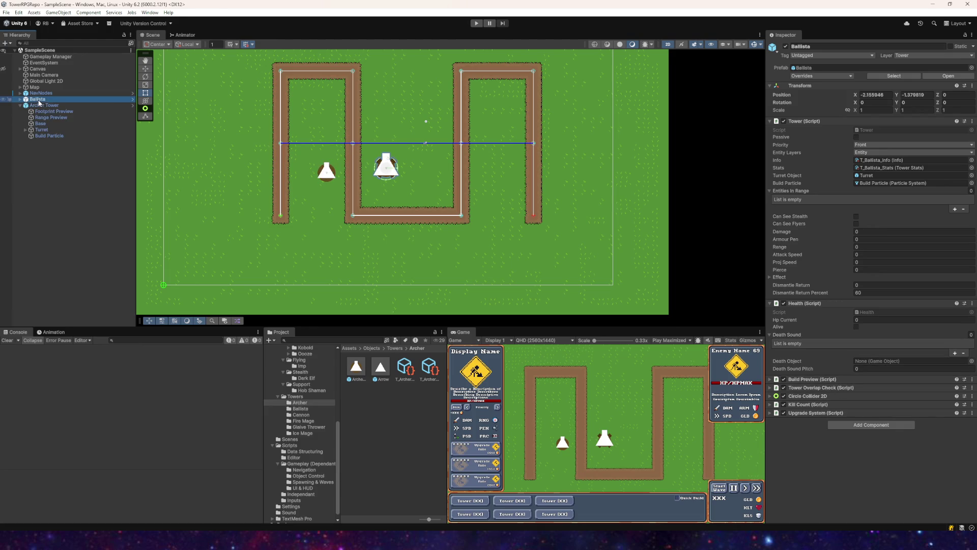
pyautogui.press('Delete')
# - Place a Cannon inside the left loop and set its Footprint Preview Order in Layer to 1
pyautogui.click(307, 419)
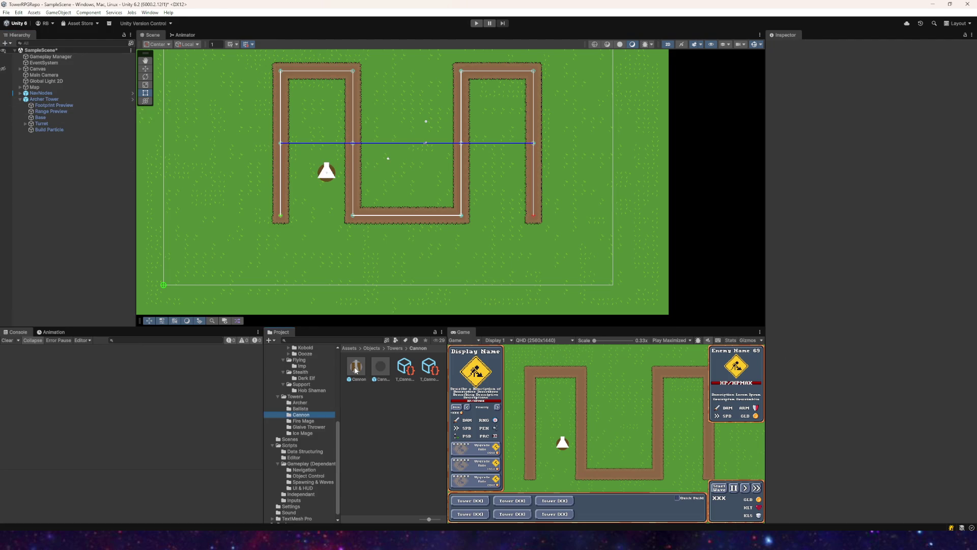
pyautogui.moveTo(356, 366)
pyautogui.mouseDown()
pyautogui.moveTo(295, 243)
pyautogui.moveTo(310, 202)
pyautogui.mouseUp()
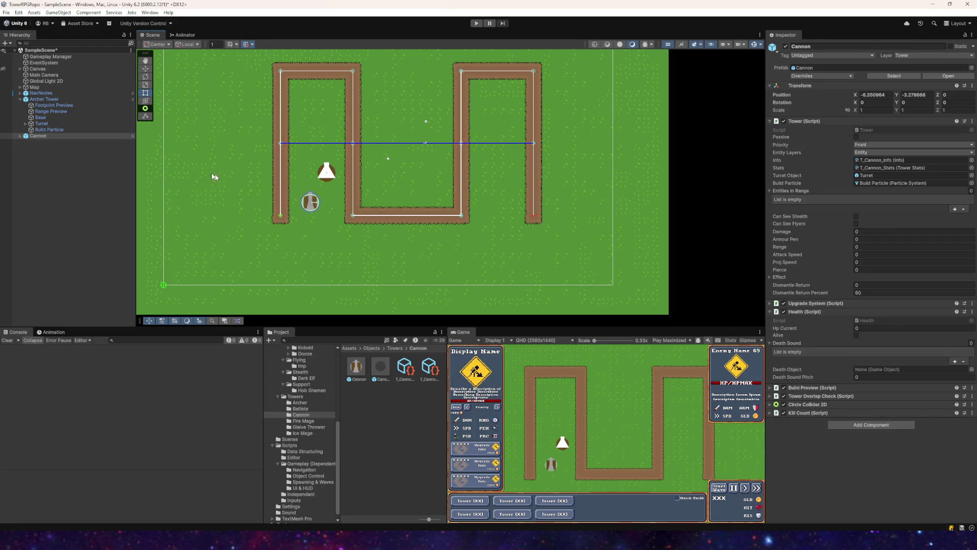
pyautogui.click(20, 136)
pyautogui.click(51, 142)
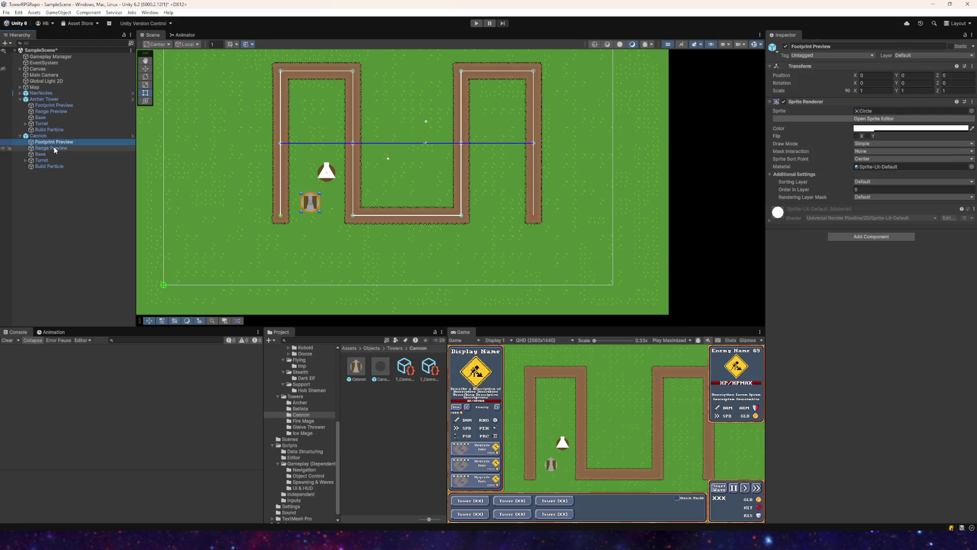
pyautogui.click(890, 188)
pyautogui.write('1')
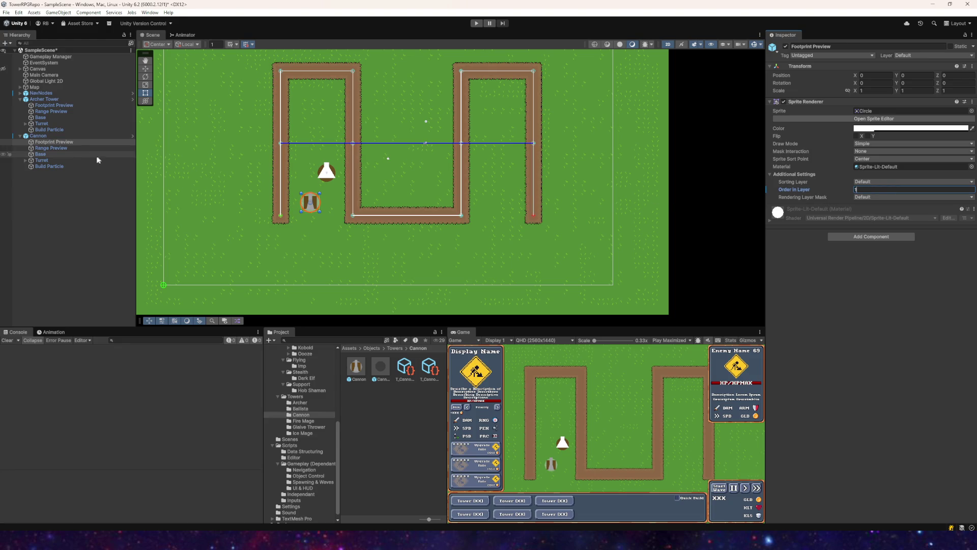
# - Set the Cannon base's Order in Layer to 2 and the turret square's to 3
pyautogui.click(71, 148)
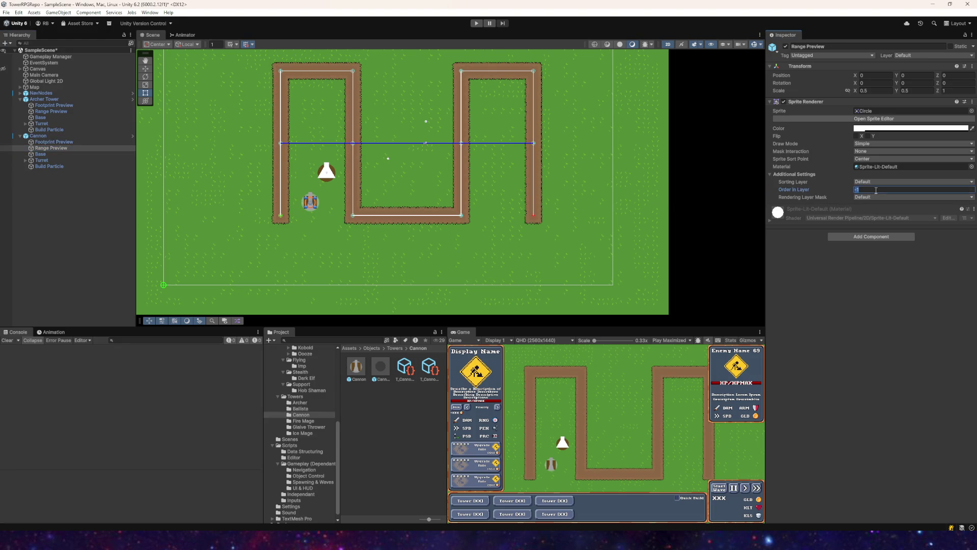
pyautogui.click(52, 154)
pyautogui.click(849, 189)
pyautogui.write('2')
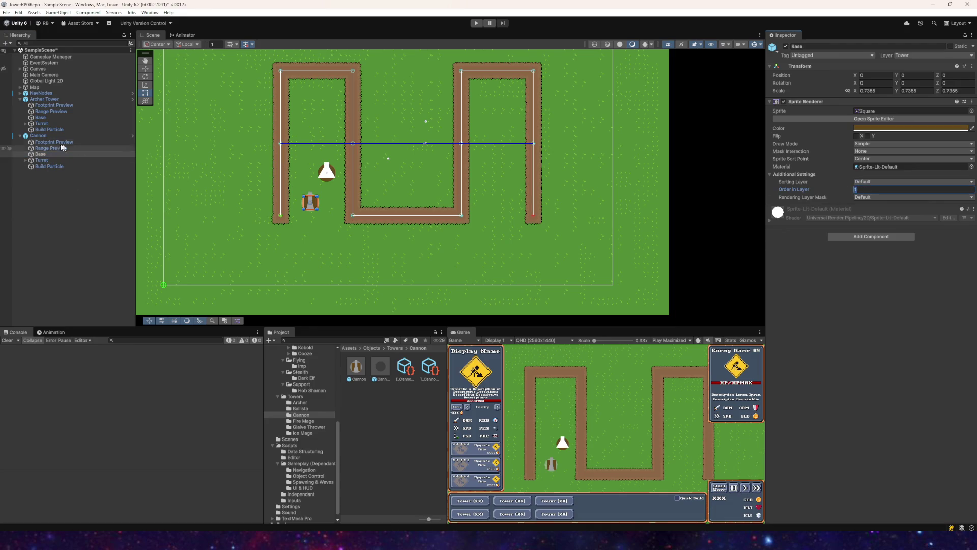
pyautogui.click(26, 160)
pyautogui.click(42, 160)
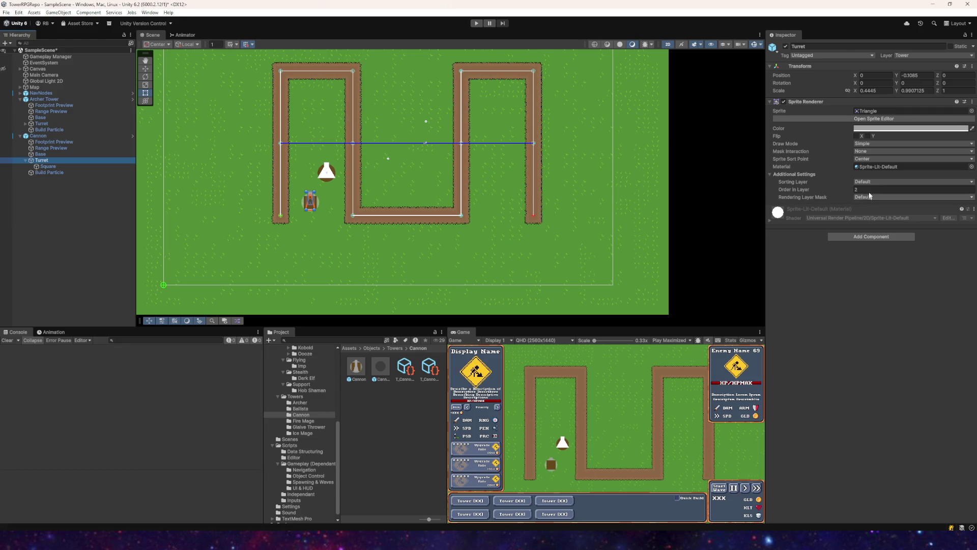
pyautogui.click(48, 166)
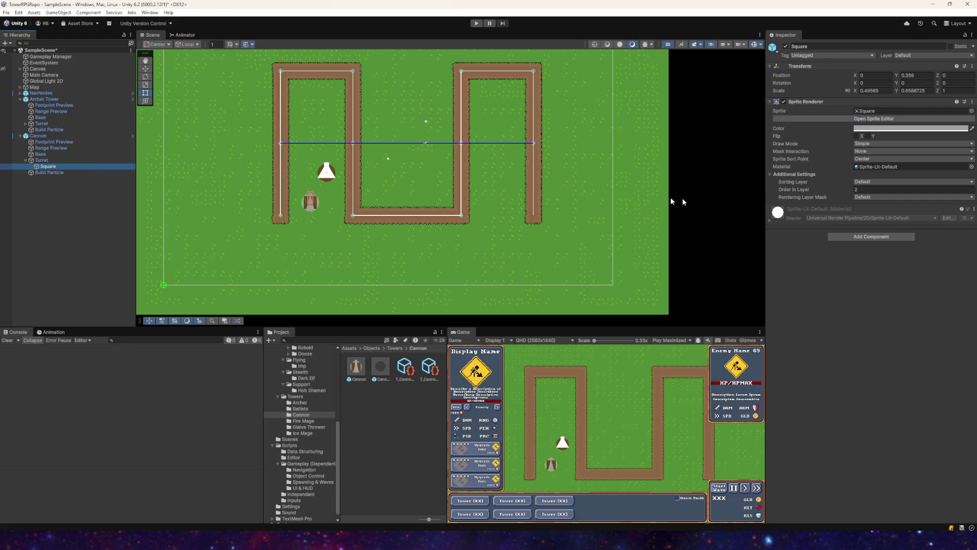
pyautogui.click(864, 189)
pyautogui.write('3')
# - Inspect the sorting settings of the Cannon's build particle effect renderer
pyautogui.click(40, 173)
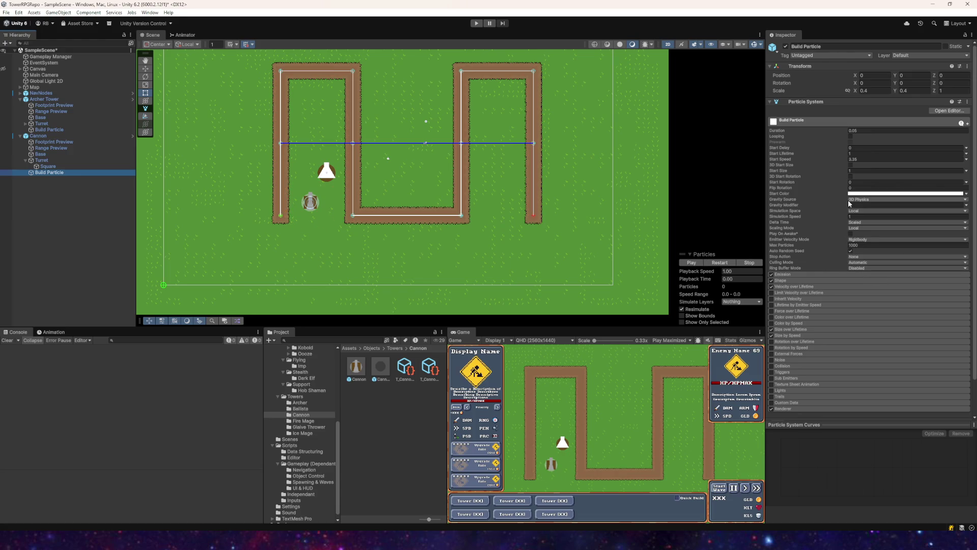
pyautogui.scroll(-2, 809, 255)
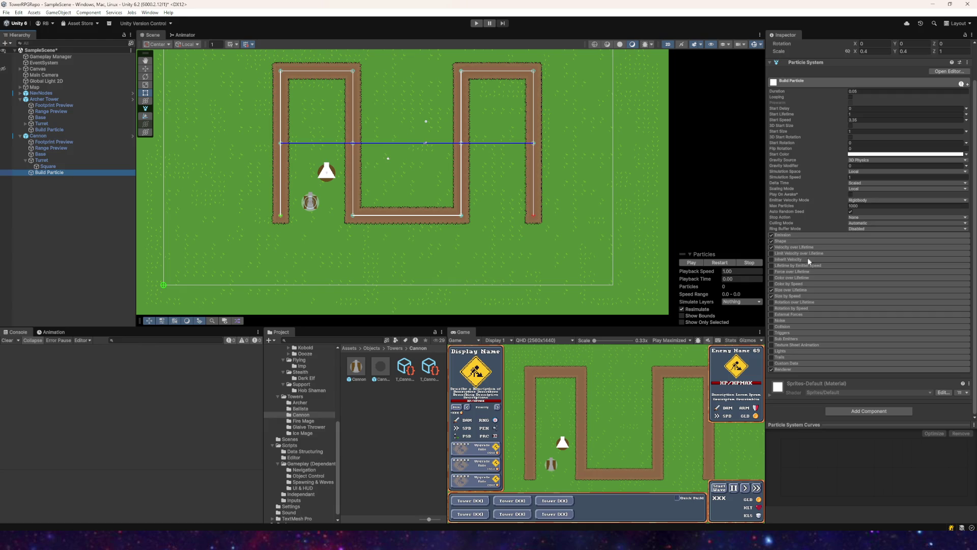
pyautogui.click(775, 370)
pyautogui.scroll(-4, 896, 336)
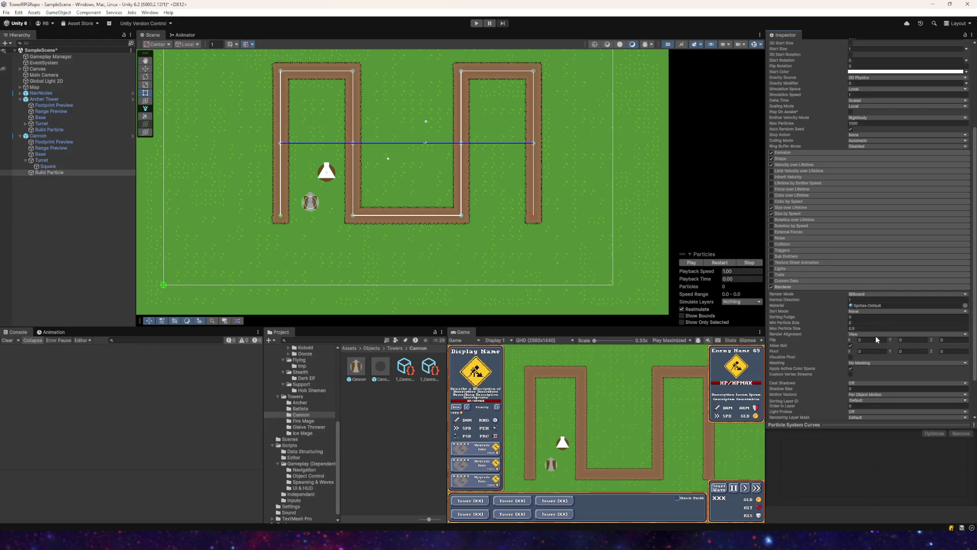
pyautogui.scroll(-2, 875, 335)
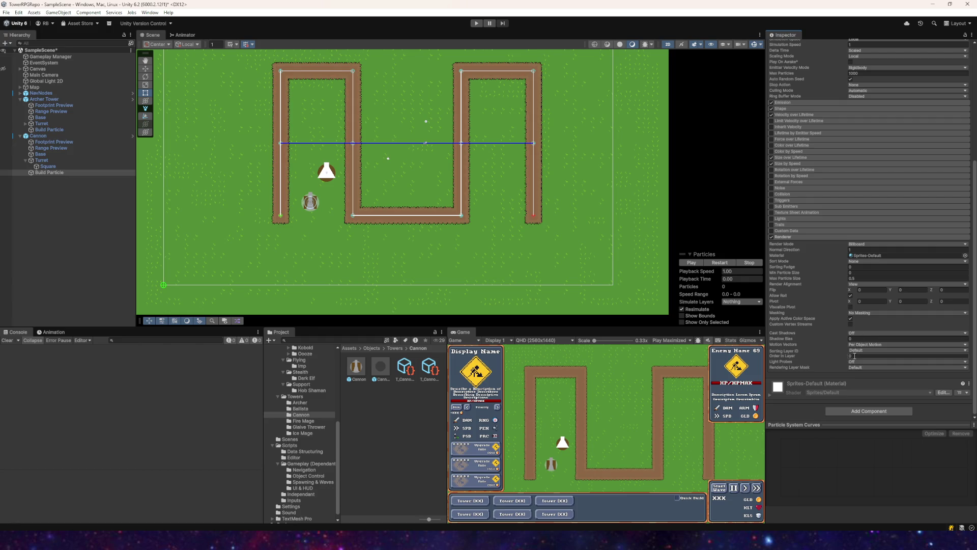
# - Save the scene and apply all overrides to the Cannon prefab
pyautogui.click(6, 12)
pyautogui.click(20, 50)
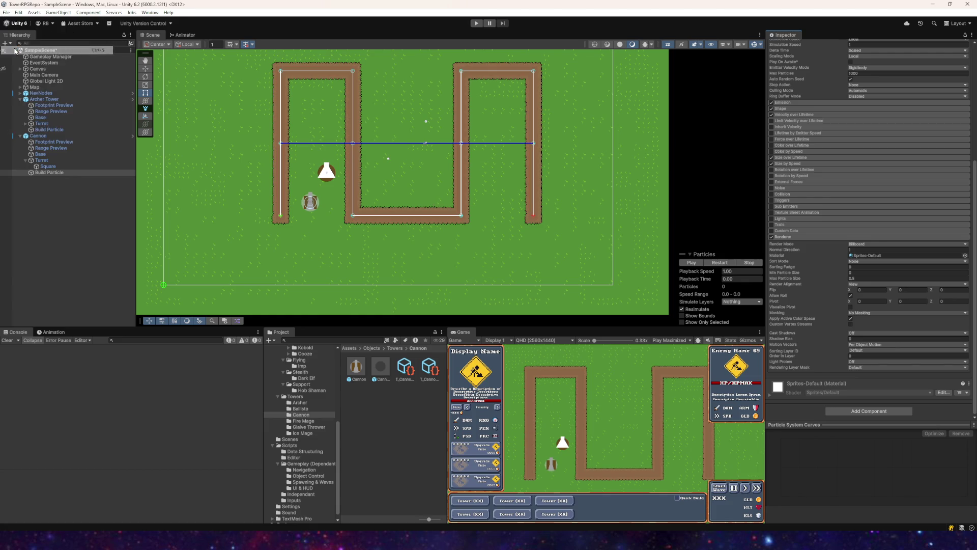
pyautogui.click(37, 142)
pyautogui.click(38, 136)
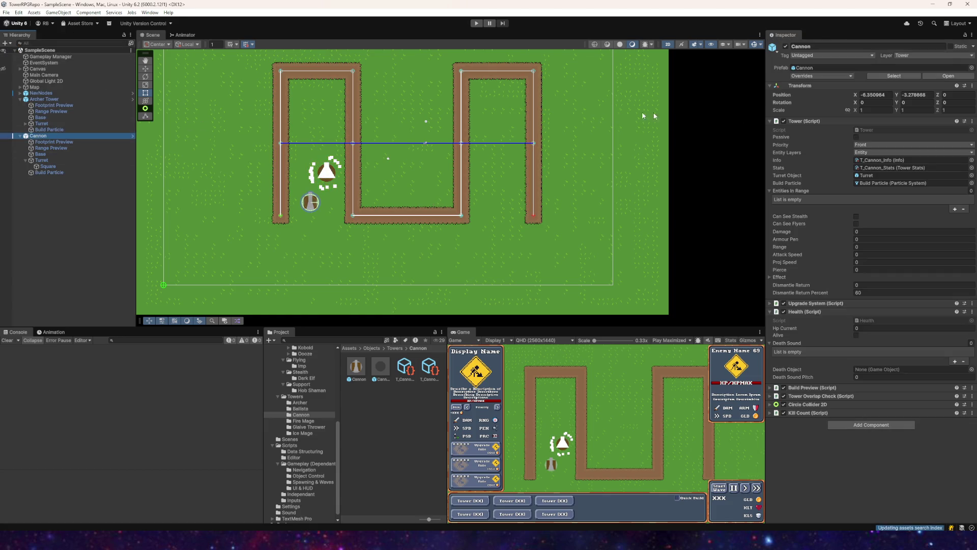
pyautogui.click(821, 75)
pyautogui.click(871, 185)
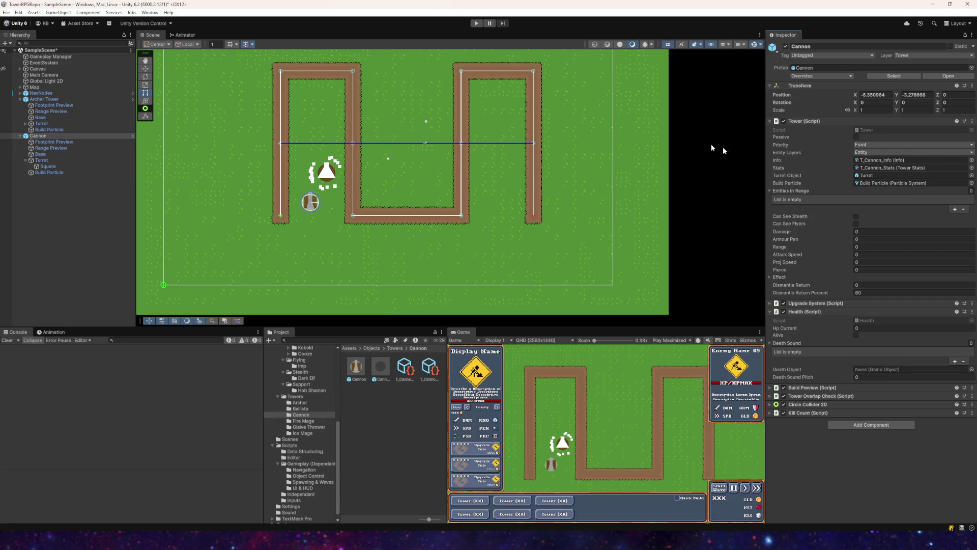
# - Playtest sorting by placing an Archer tower near the cannon, then stop playing
pyautogui.click(473, 24)
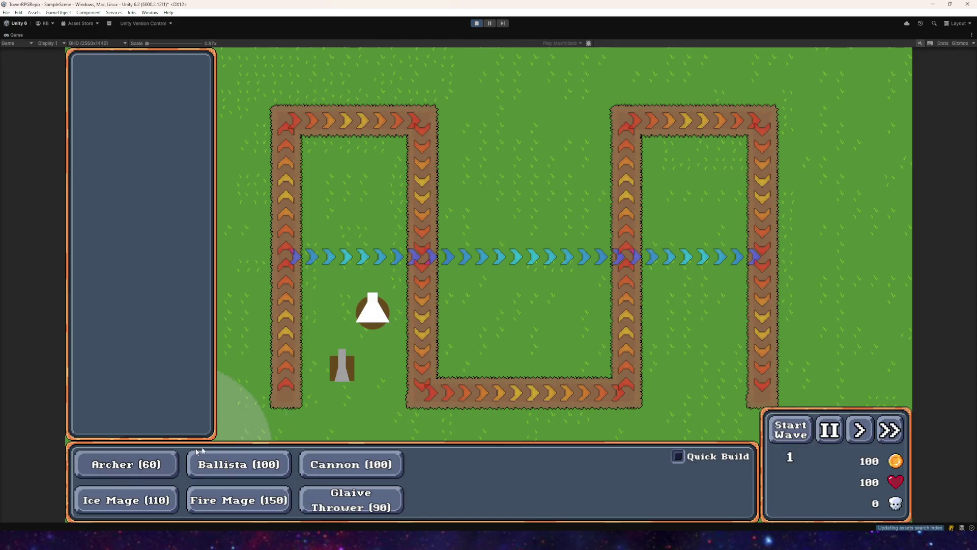
pyautogui.click(319, 292)
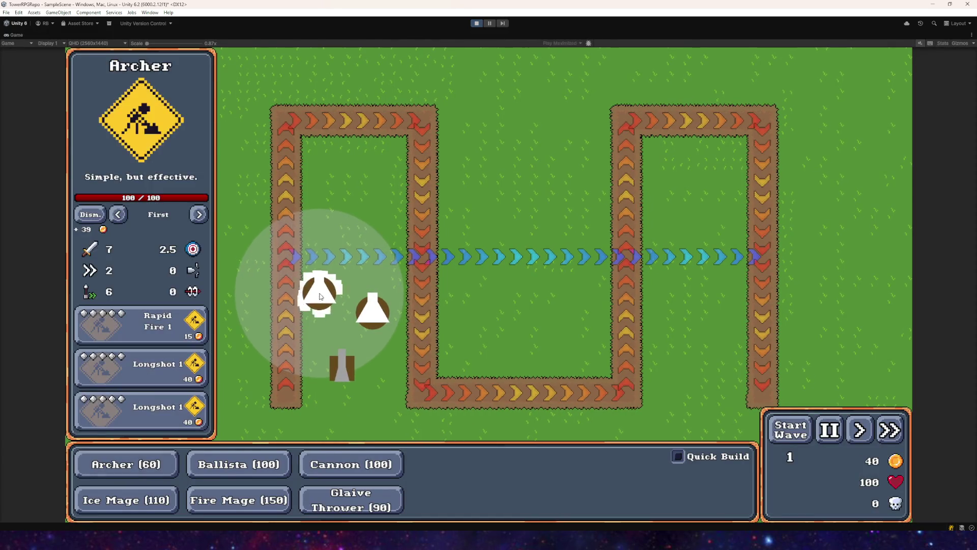
pyautogui.click(477, 24)
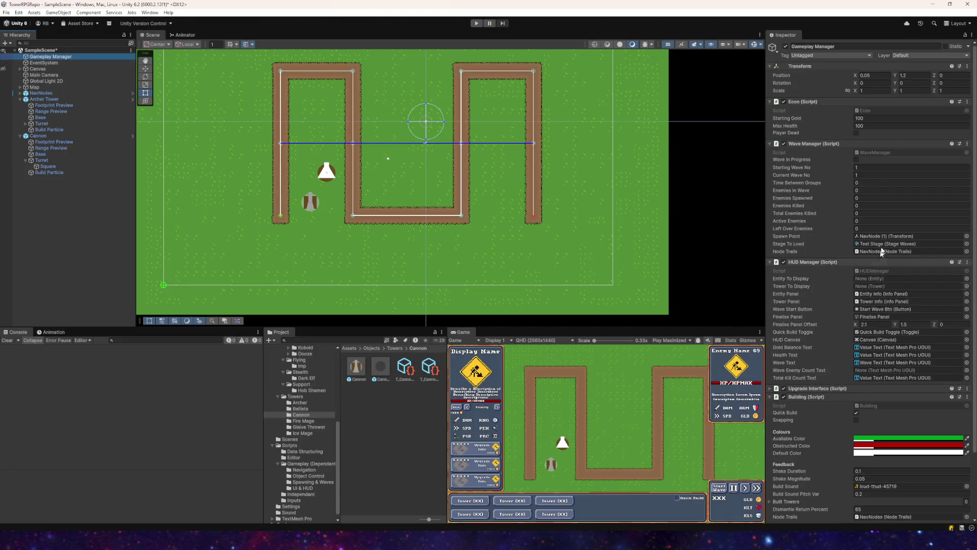
# - Save the scene
pyautogui.scroll(-5, 871, 356)
pyautogui.scroll(3, 877, 365)
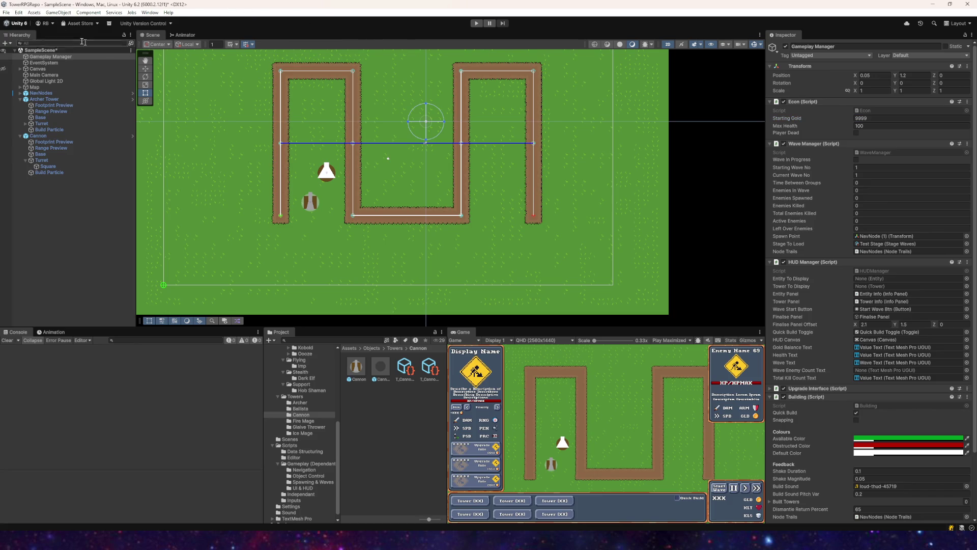
pyautogui.click(6, 12)
pyautogui.click(19, 49)
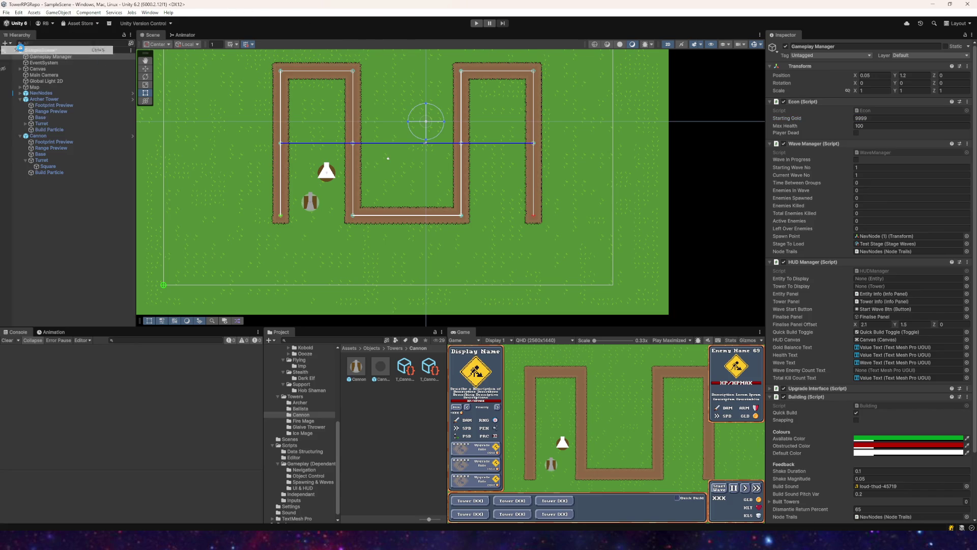
pyautogui.click(6, 12)
pyautogui.click(21, 95)
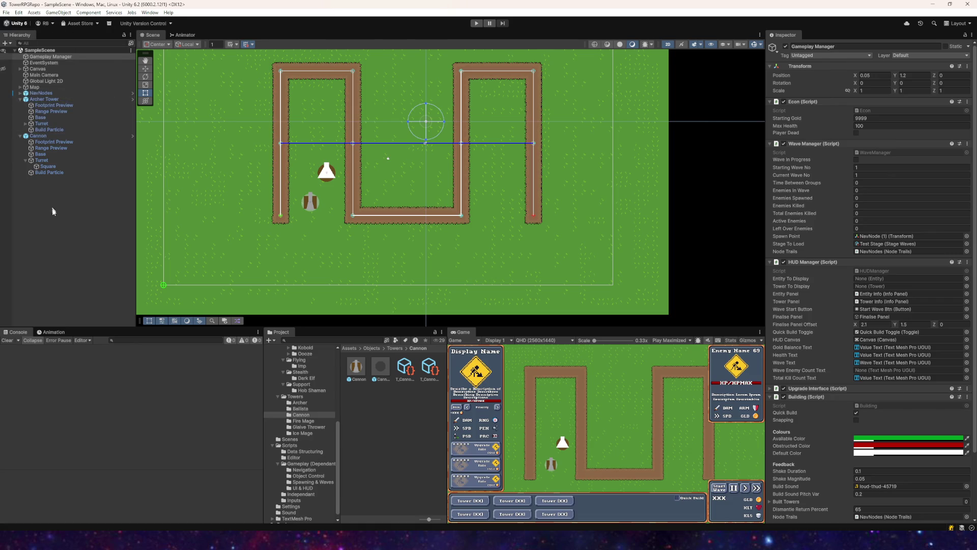
# - Check the Cannon tower for unapplied prefab overrides
pyautogui.click(32, 136)
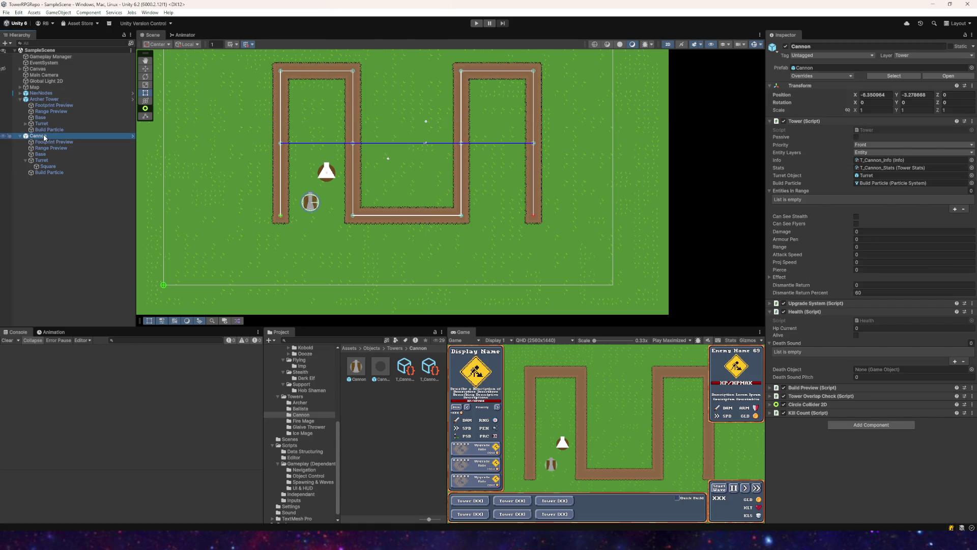
pyautogui.click(827, 77)
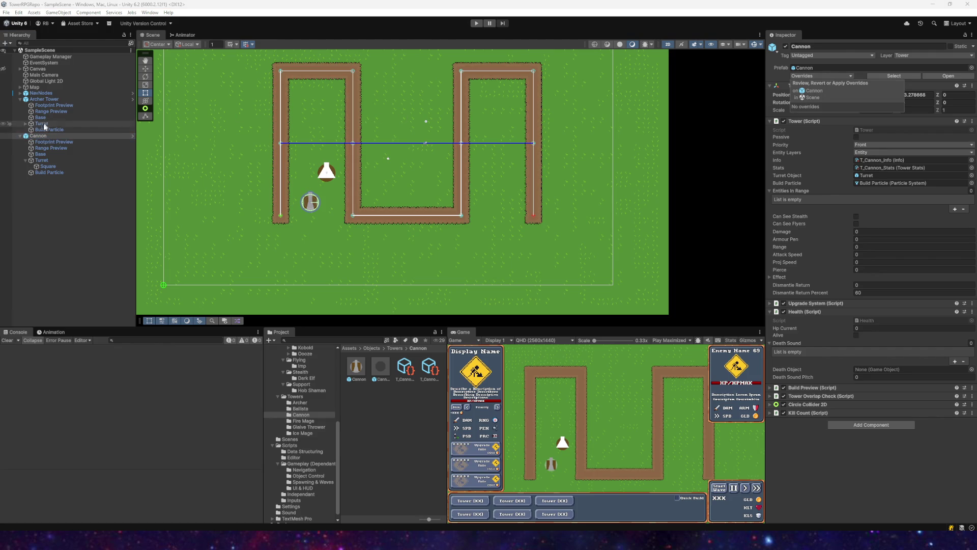
pyautogui.click(32, 136)
pyautogui.press('Left')
# - Look over the Cannon's turret and base children, then delete the Cannon tower
pyautogui.click(19, 136)
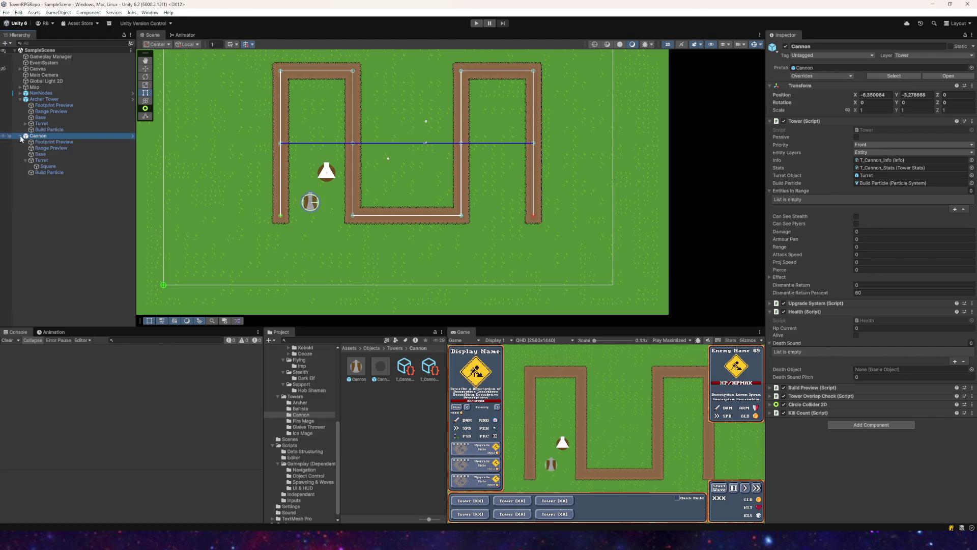
pyautogui.click(42, 161)
pyautogui.click(45, 167)
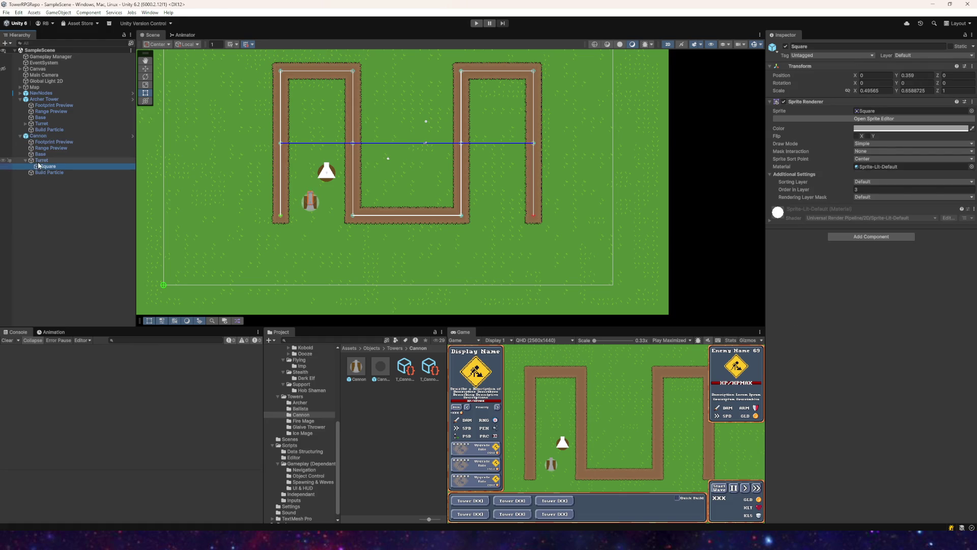
pyautogui.click(42, 160)
pyautogui.scroll(5, 311, 203)
pyautogui.scroll(3, 320, 194)
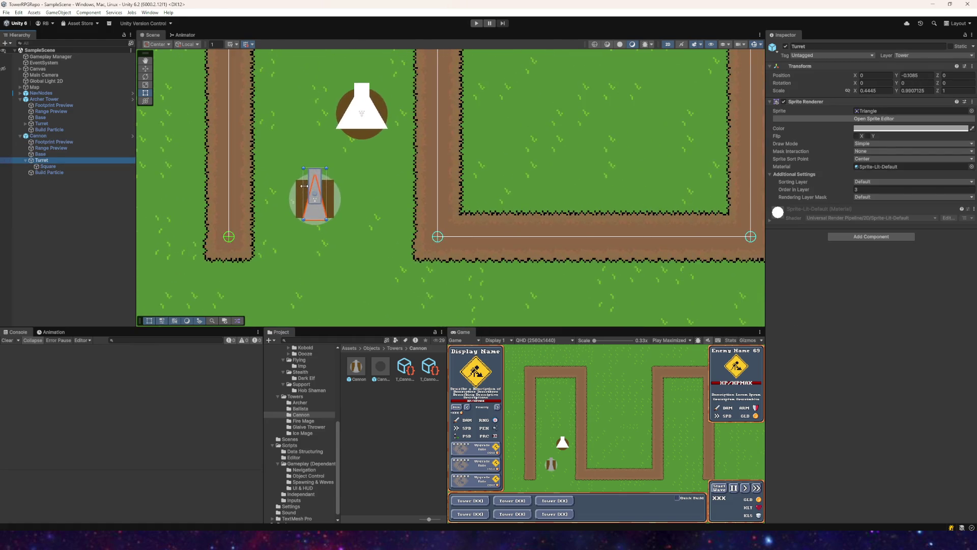
pyautogui.click(40, 153)
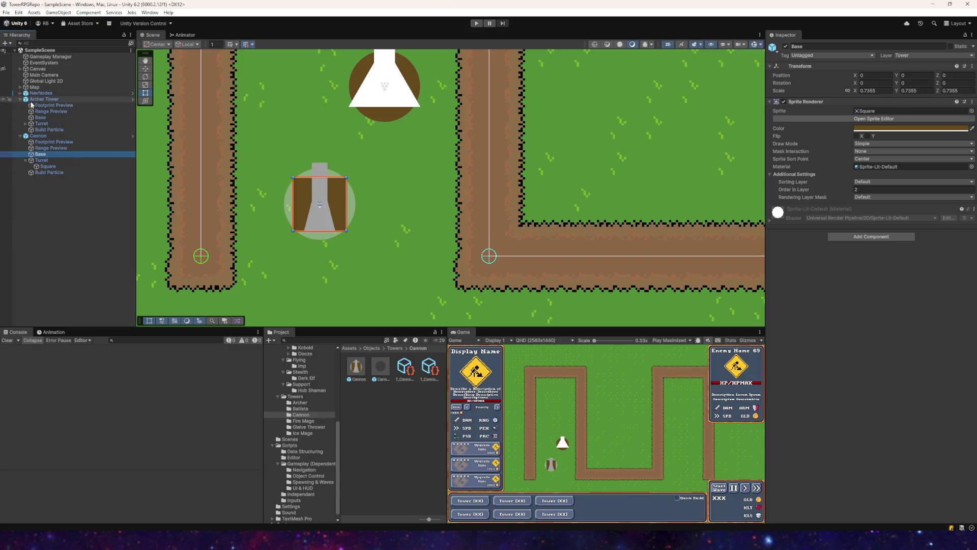
pyautogui.click(39, 136)
pyautogui.press('Delete')
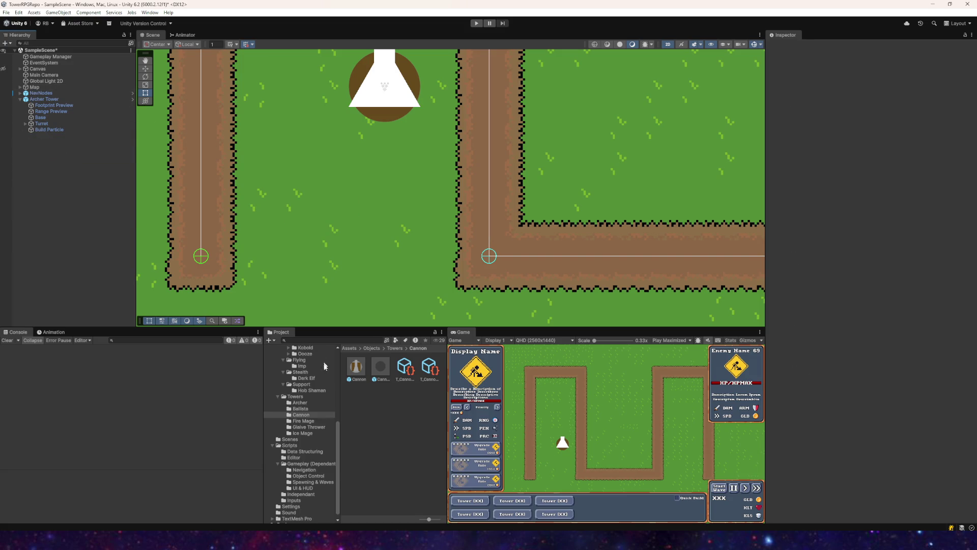
# - Place a Fire Mage tower and set its footprint preview order to 1 and base order to 0
pyautogui.click(303, 421)
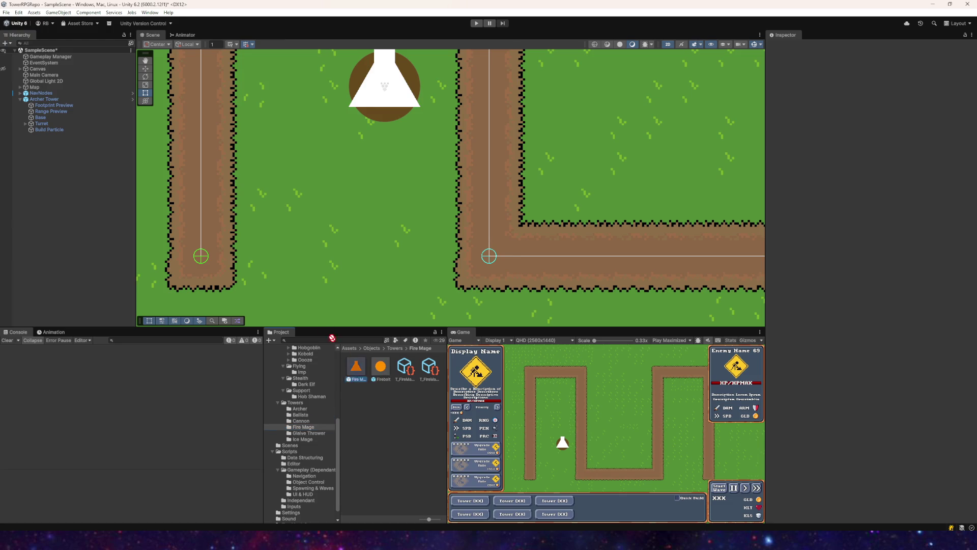
pyautogui.moveTo(356, 366); pyautogui.dragTo(304, 186)
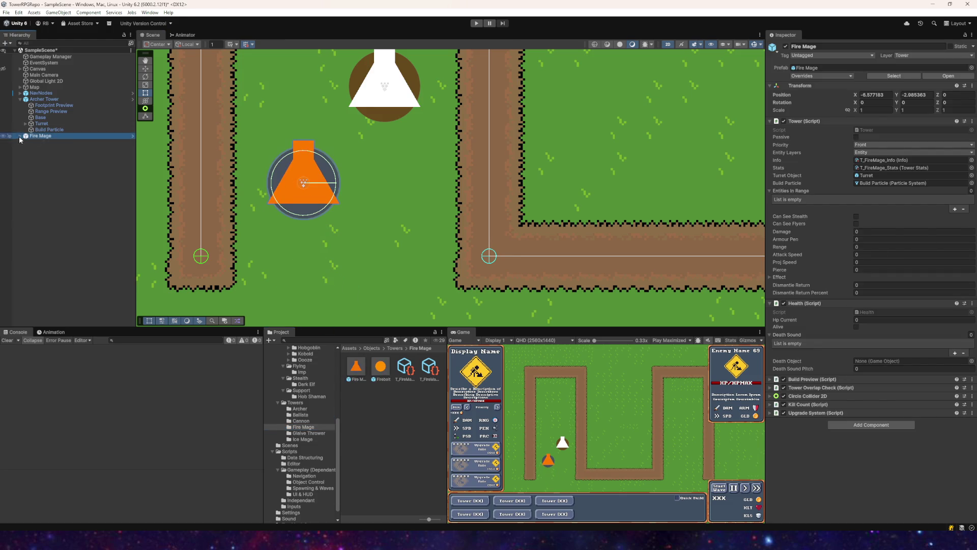
pyautogui.click(55, 142)
pyautogui.click(860, 189)
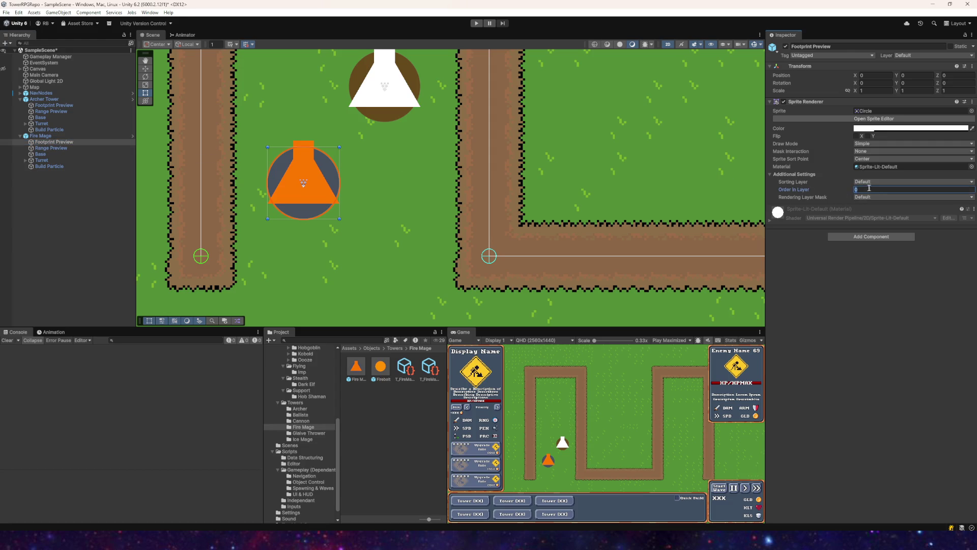
pyautogui.write('1')
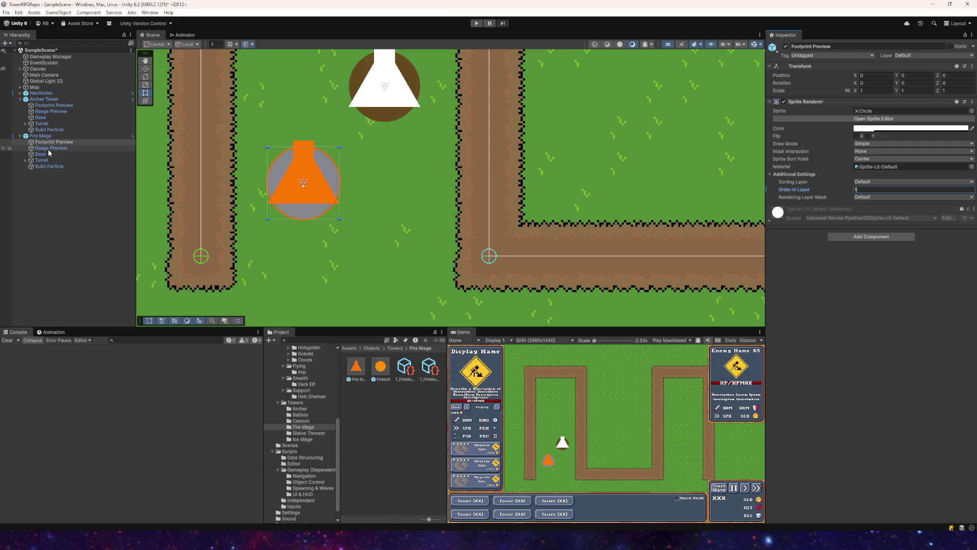
pyautogui.click(53, 149)
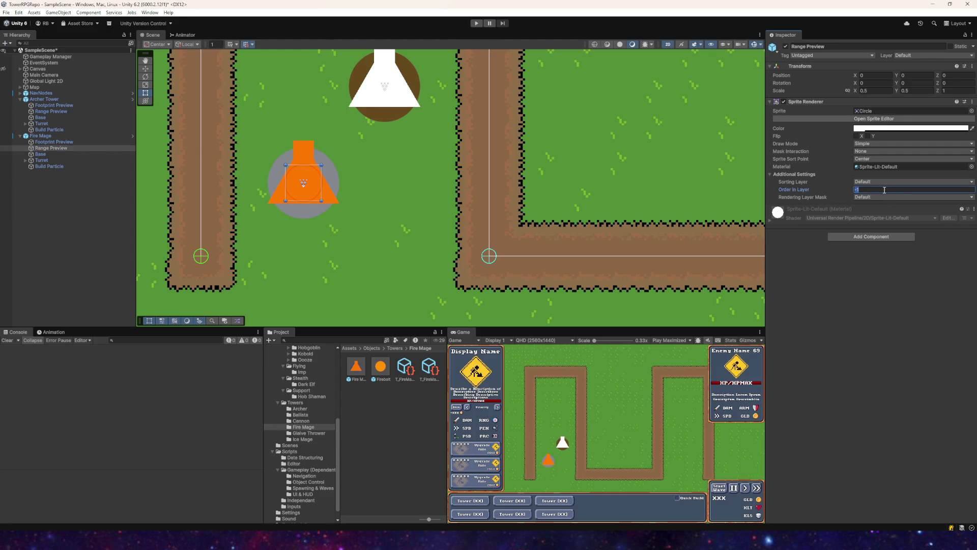
pyautogui.click(76, 154)
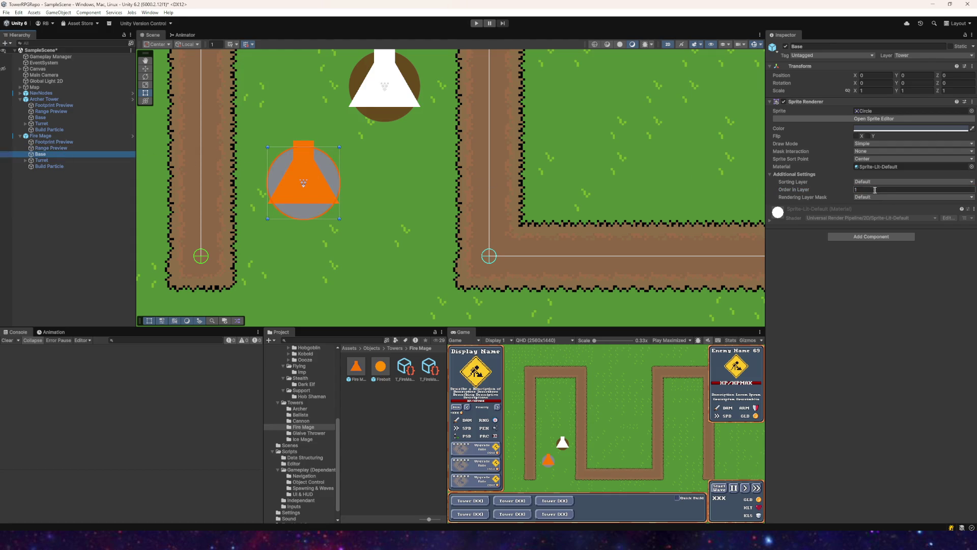
pyautogui.write('0')
# - Set the Fire Mage Turret's Order in Layer to 3 and its Square child to 4
pyautogui.click(62, 159)
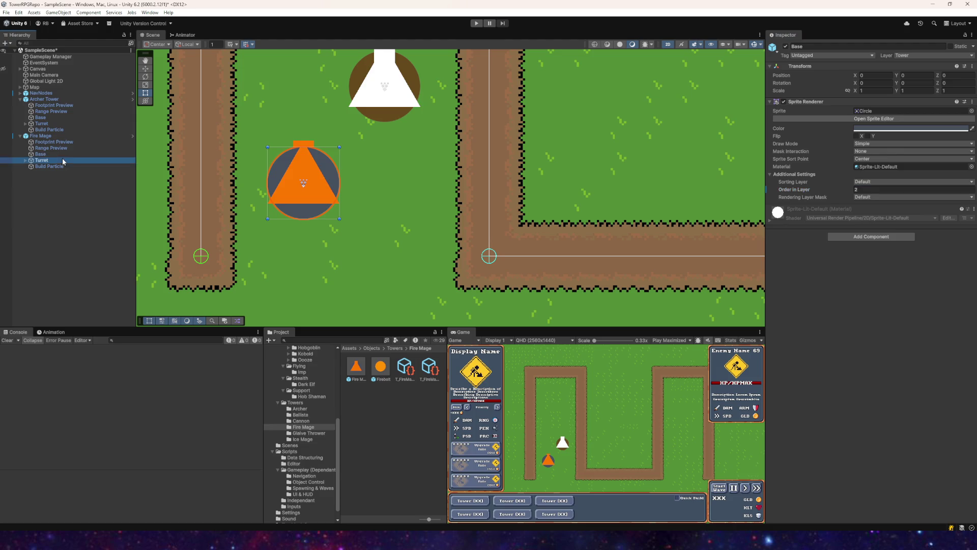
pyautogui.click(50, 167)
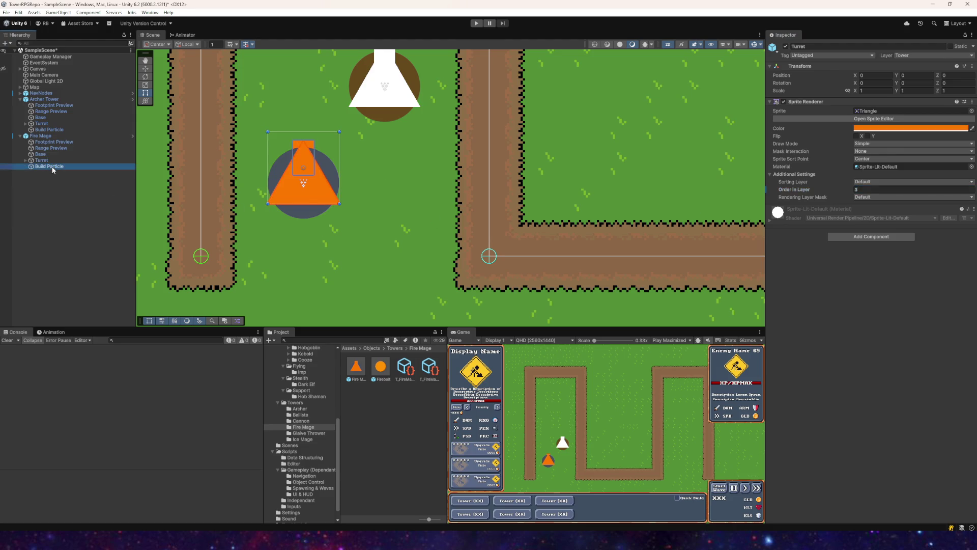
pyautogui.click(25, 160)
pyautogui.click(41, 160)
pyautogui.click(44, 167)
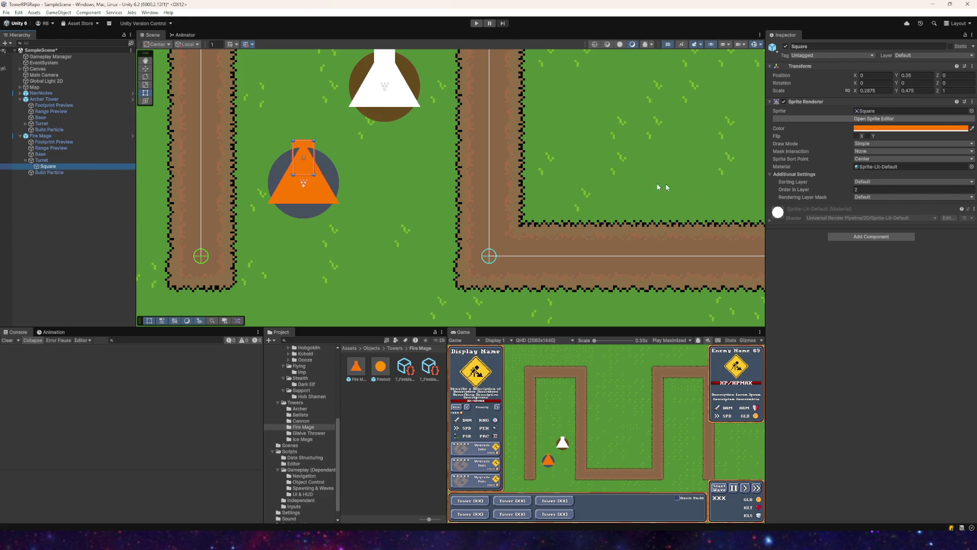
pyautogui.scroll(-3, 466, 102)
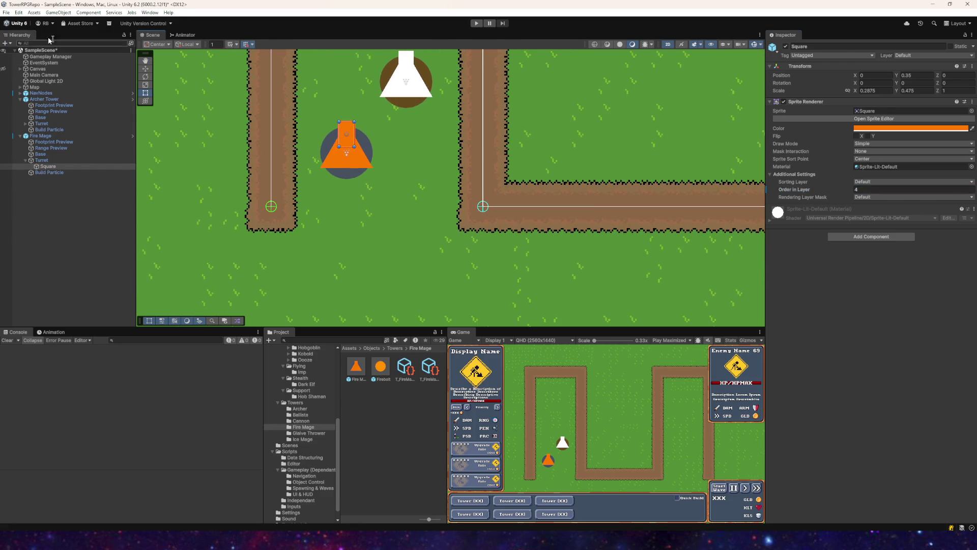
# - Save the scene and apply all overrides to the Fire Mage prefab
pyautogui.click(6, 12)
pyautogui.click(15, 50)
pyautogui.scroll(-4, 359, 172)
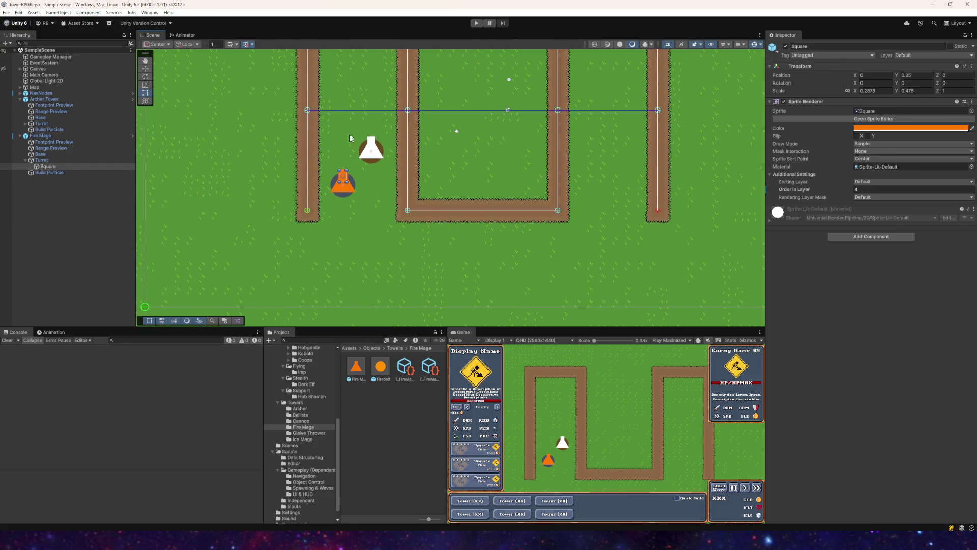
pyautogui.scroll(2, 335, 147)
pyautogui.click(40, 136)
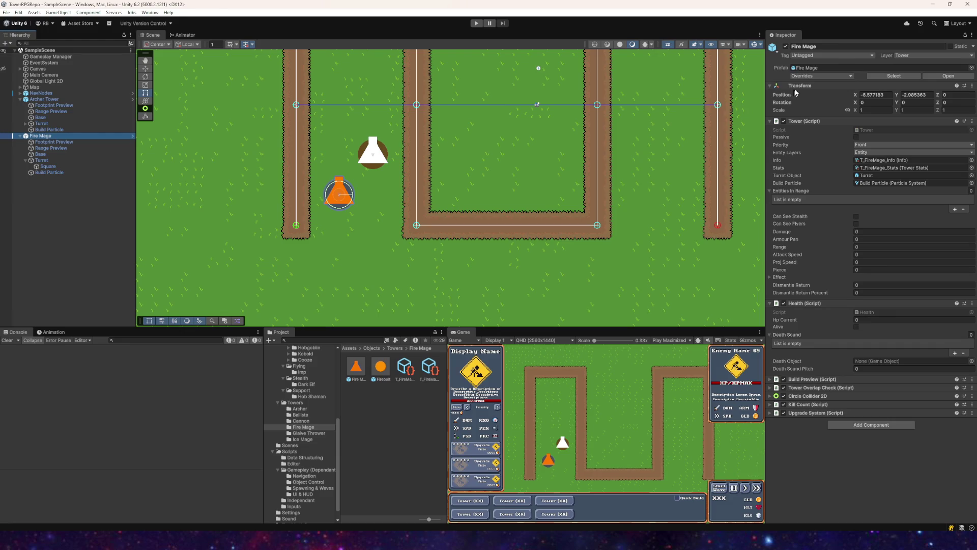
pyautogui.click(821, 75)
pyautogui.click(876, 185)
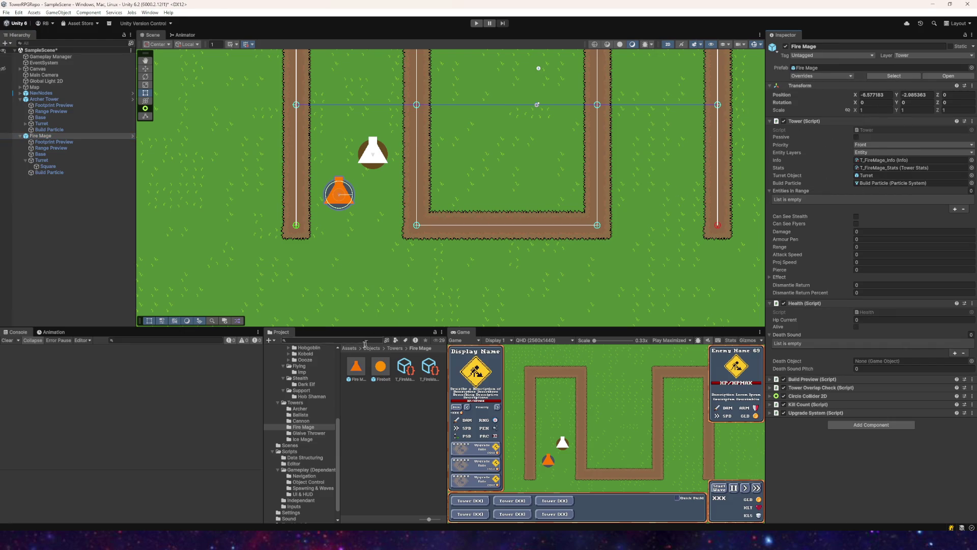
# - Drag a Cannon tower into the scene and check its base and turret layer orders
pyautogui.click(301, 421)
pyautogui.moveTo(356, 366); pyautogui.dragTo(359, 232)
pyautogui.click(20, 179)
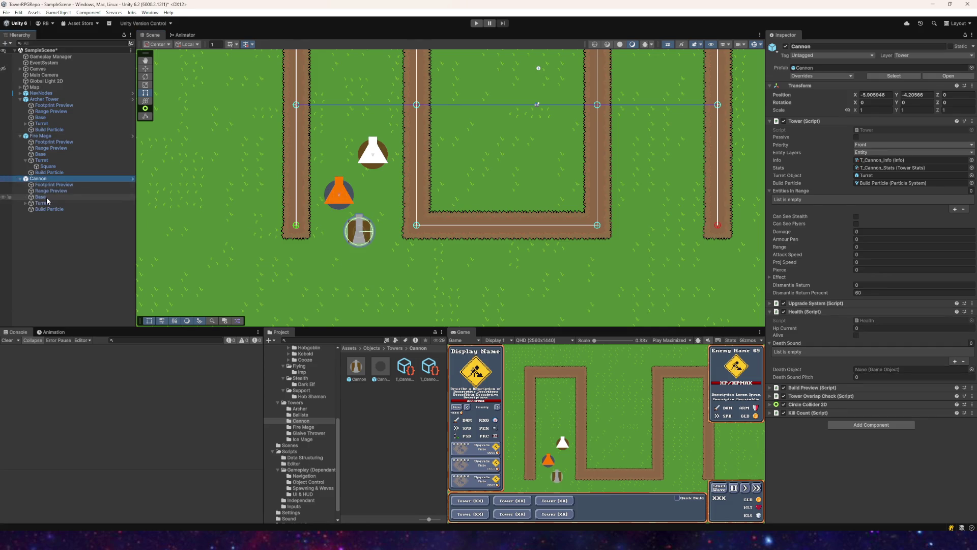
pyautogui.click(41, 197)
pyautogui.click(41, 203)
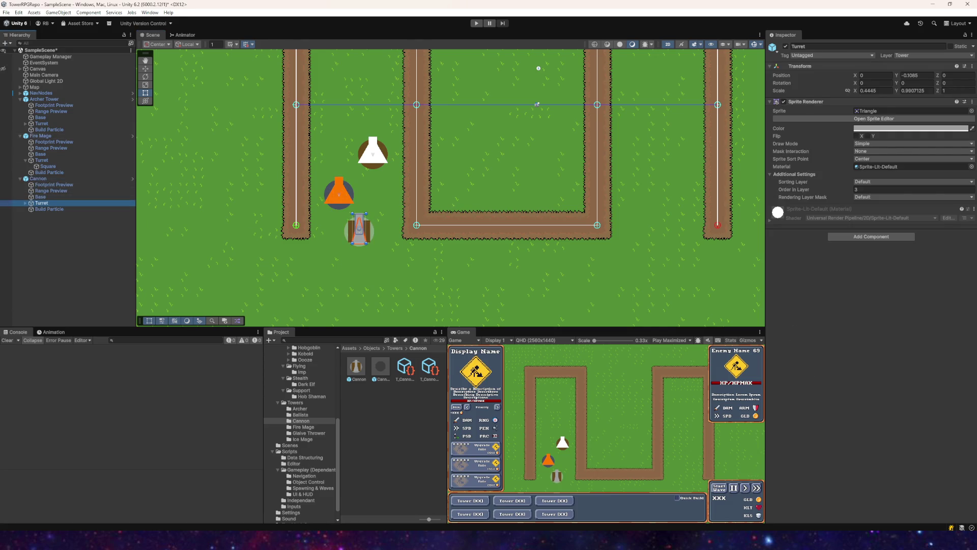
# - Delete the Cannon and Fire Mage towers from the scene
pyautogui.click(30, 179)
pyautogui.press('Delete')
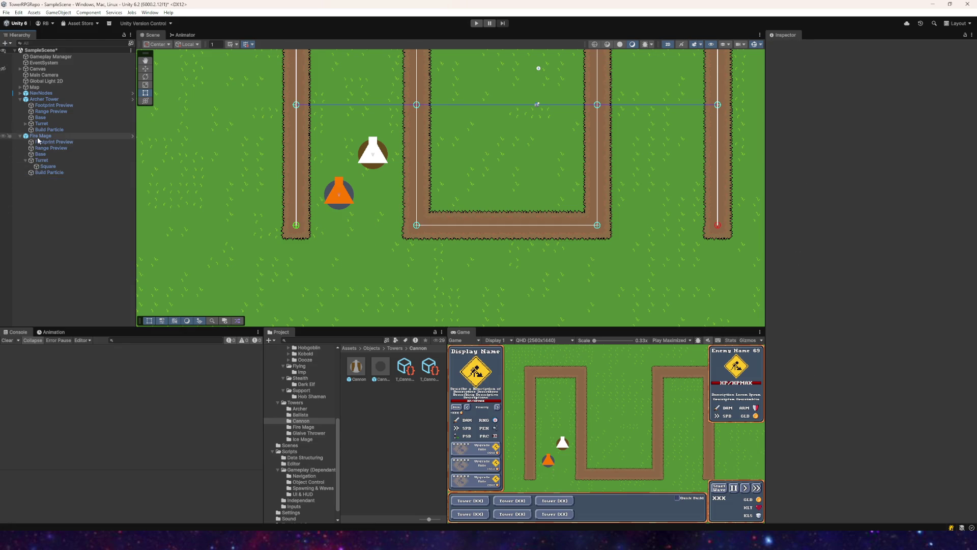
pyautogui.click(40, 136)
pyautogui.press('Delete')
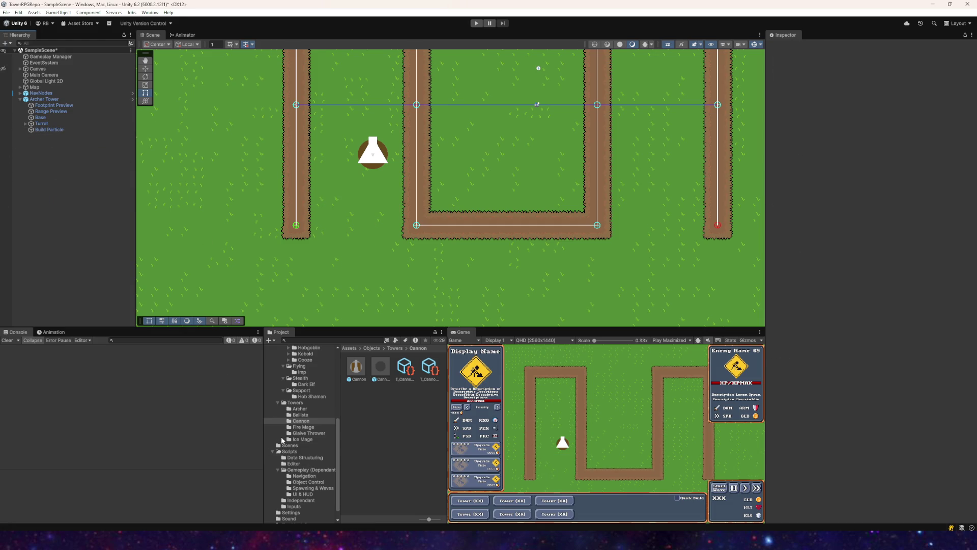
# - Place a Glaive Thrower and set its footprint preview order to 1, then adjust the range preview
pyautogui.click(299, 433)
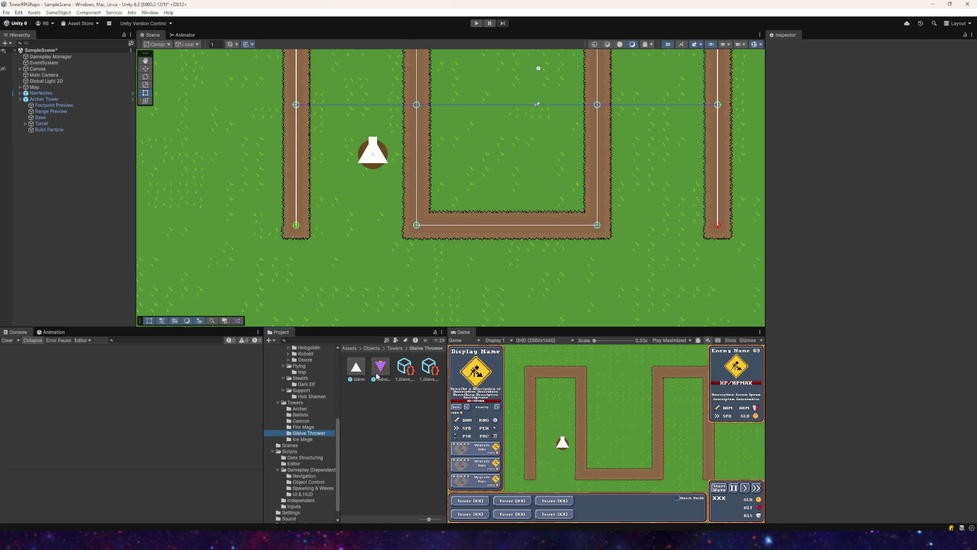
pyautogui.moveTo(377, 376); pyautogui.dragTo(355, 209)
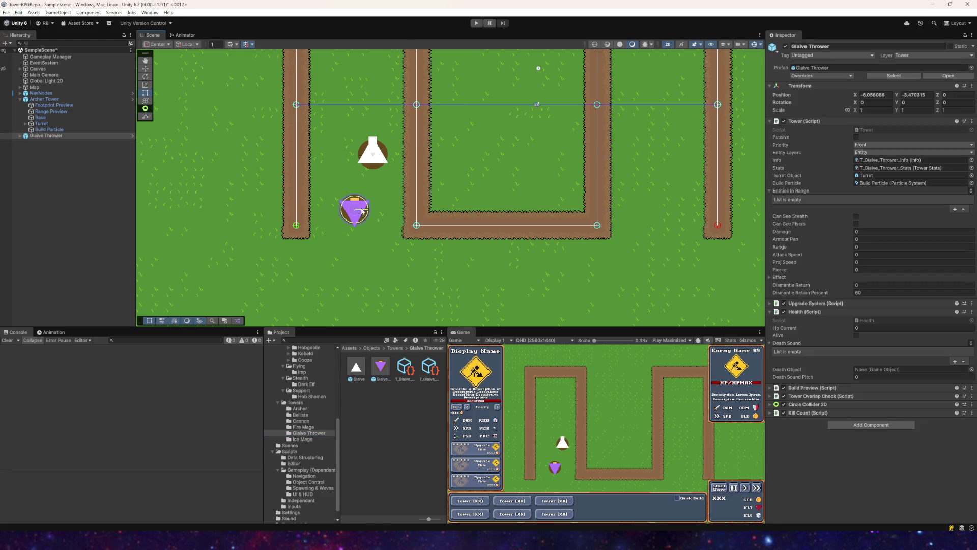
pyautogui.click(20, 136)
pyautogui.click(43, 142)
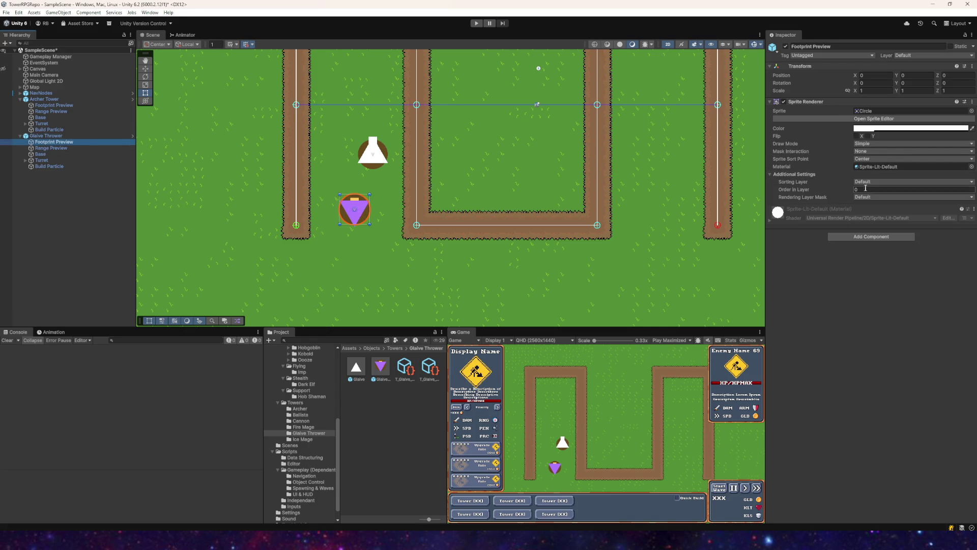
pyautogui.write('1')
pyautogui.click(56, 148)
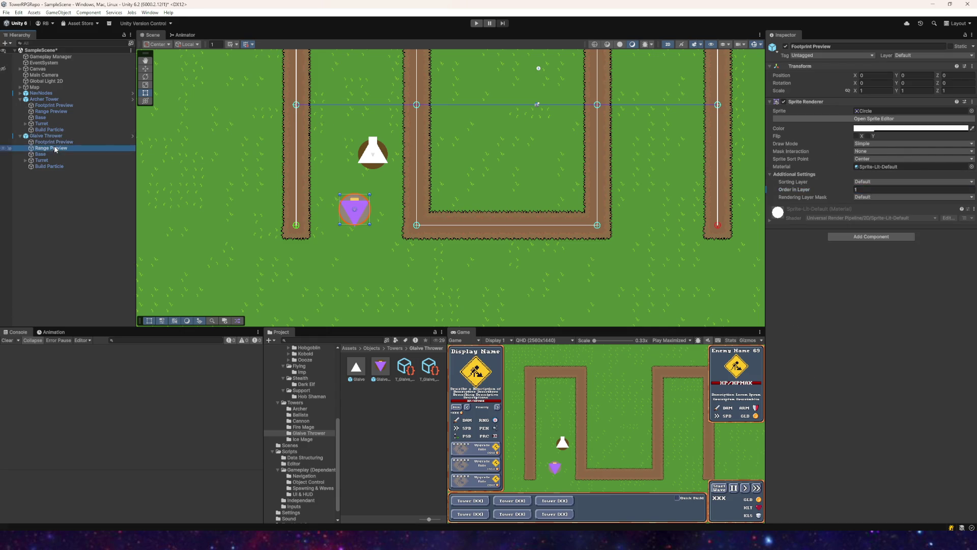
pyautogui.click(861, 190)
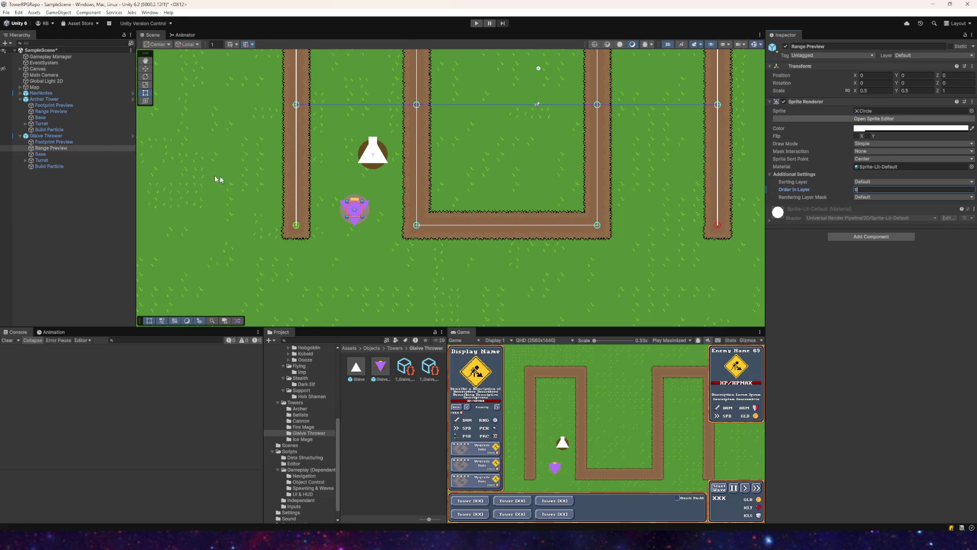
# - Raise the base's layer order, set the turret to 3, and raise its Square child's order
pyautogui.click(40, 154)
pyautogui.click(859, 190)
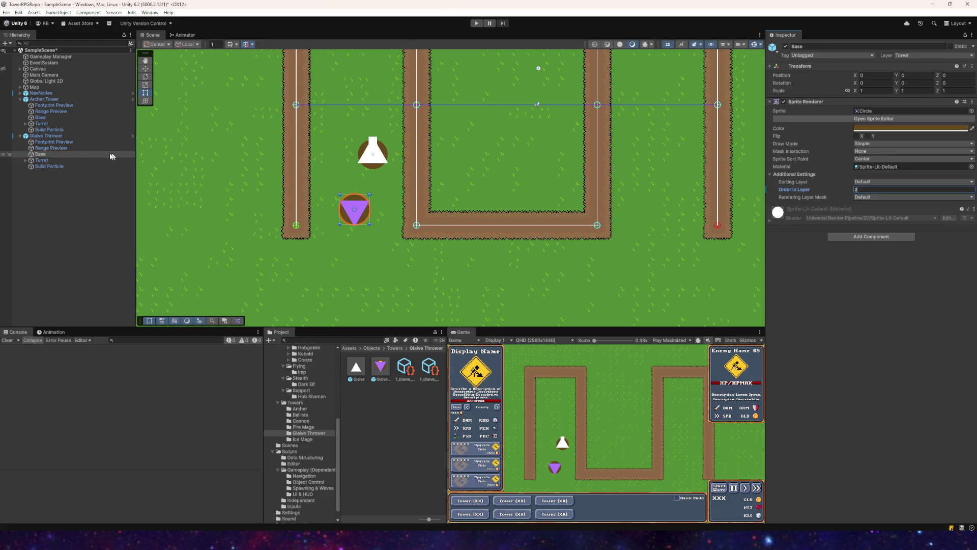
pyautogui.click(42, 161)
pyautogui.click(861, 190)
pyautogui.write('3')
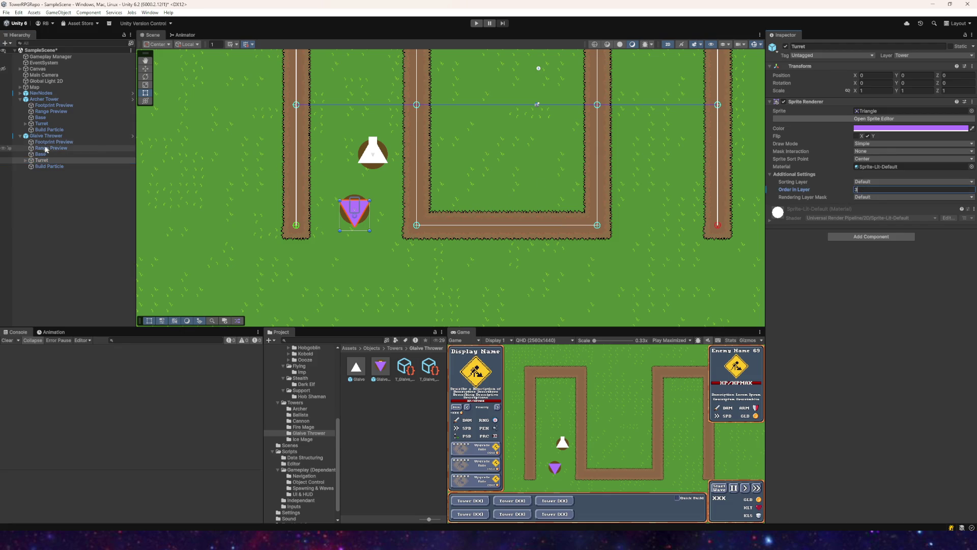
pyautogui.click(26, 160)
pyautogui.click(48, 166)
pyautogui.click(859, 189)
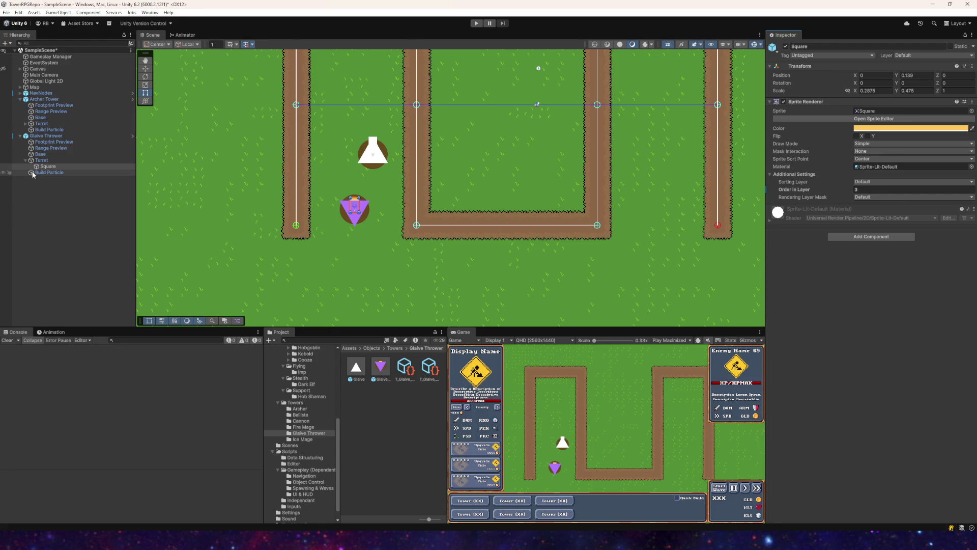
# - Apply the overrides to the Glaive Thrower prefab and delete it from the scene
pyautogui.click(45, 136)
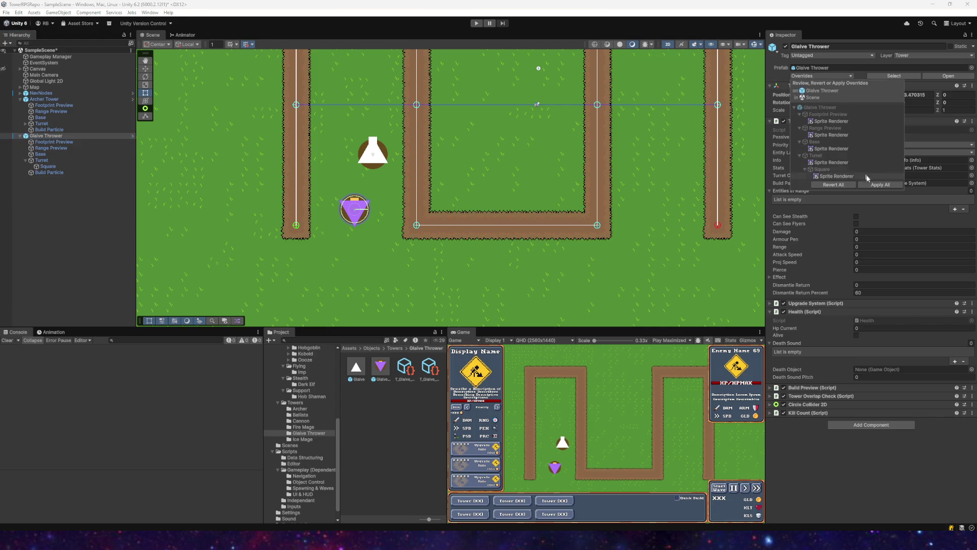
pyautogui.click(35, 131)
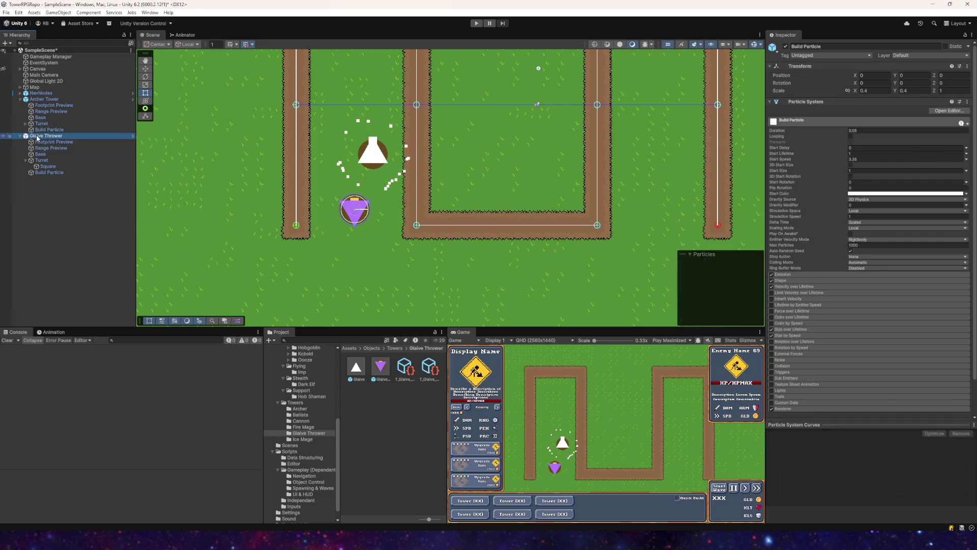
pyautogui.click(41, 137)
pyautogui.press('Delete')
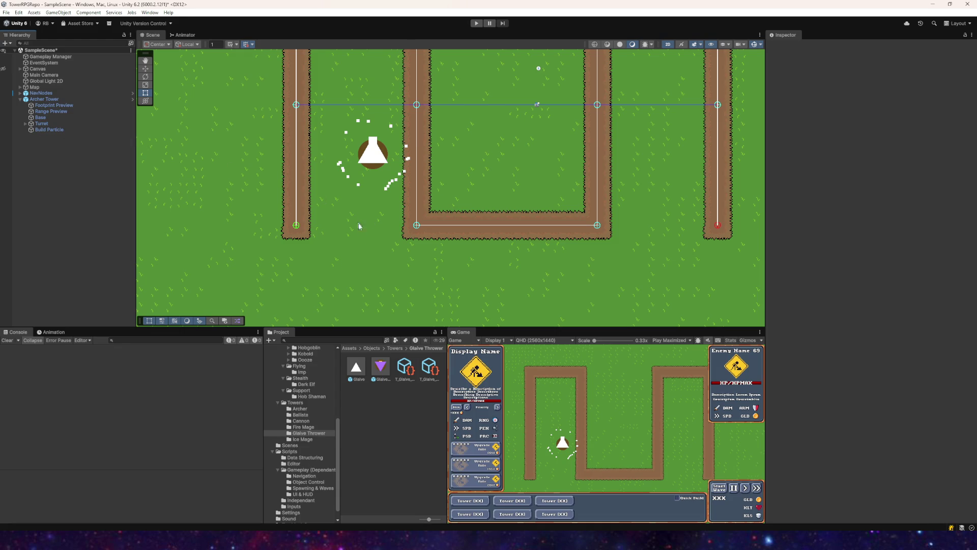
# - Remove a stray frost blast particle and place an Ice Mage tower in the scene
pyautogui.click(304, 438)
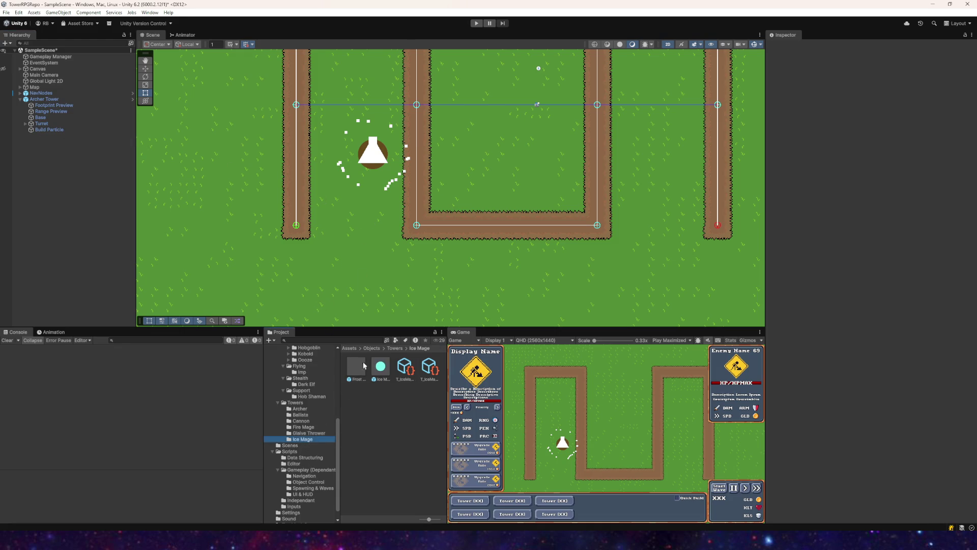
pyautogui.moveTo(339, 236); pyautogui.dragTo(338, 238)
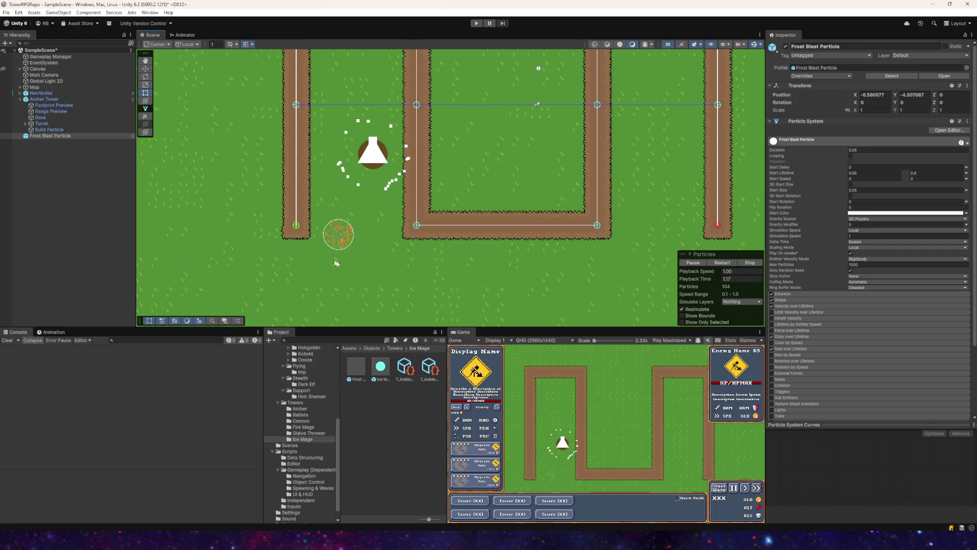
pyautogui.press('Delete')
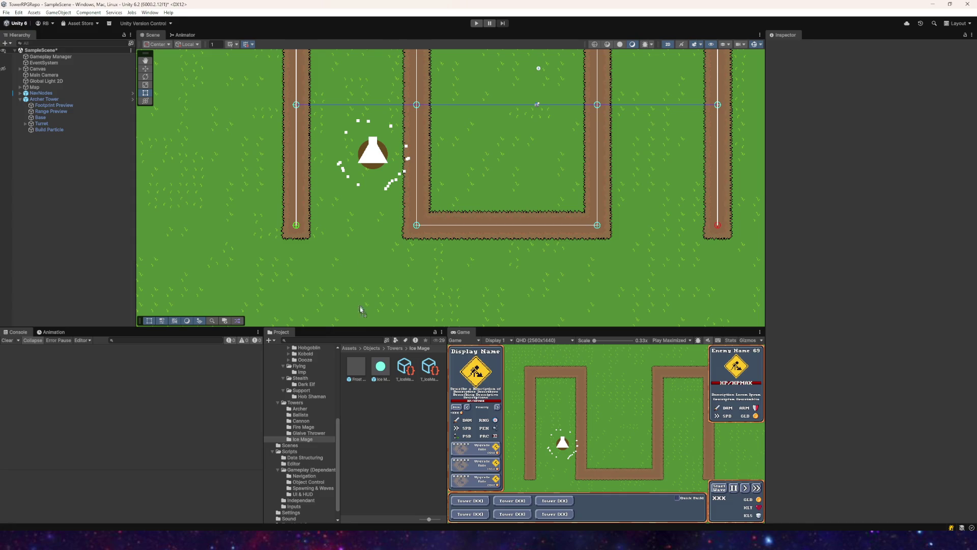
pyautogui.moveTo(380, 366); pyautogui.dragTo(353, 216)
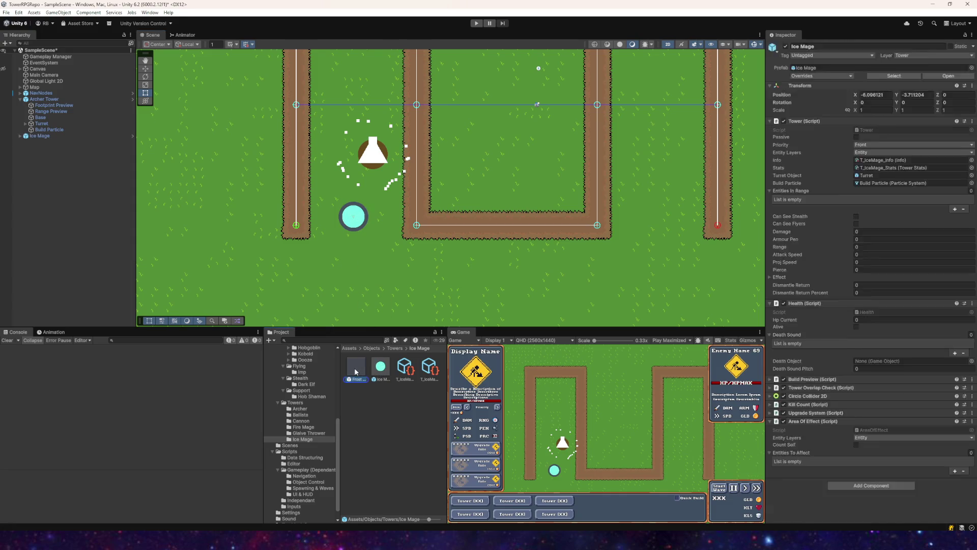
pyautogui.click(380, 366)
# - Review the Ice Mage's footprint, range, base and turret sprites, then select the tower for removal
pyautogui.click(47, 137)
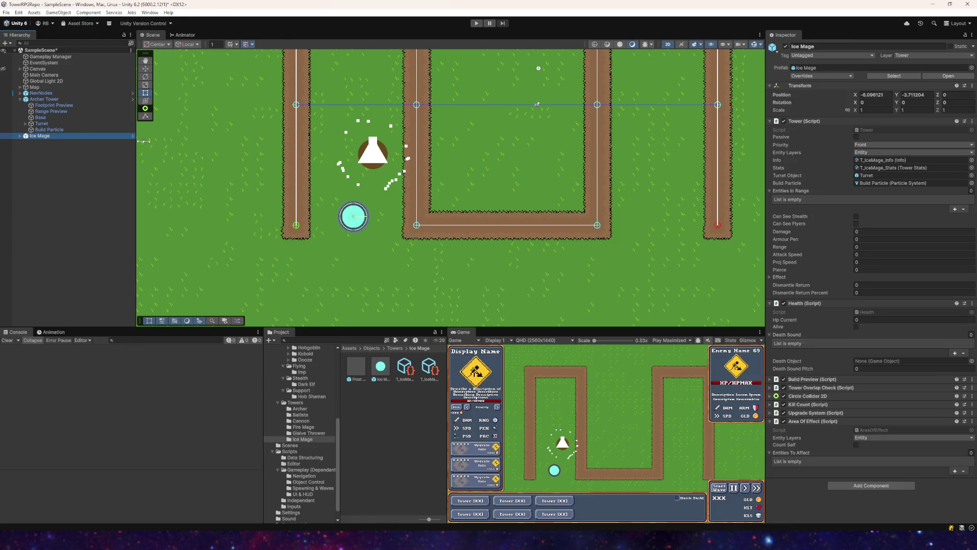
pyautogui.click(18, 142)
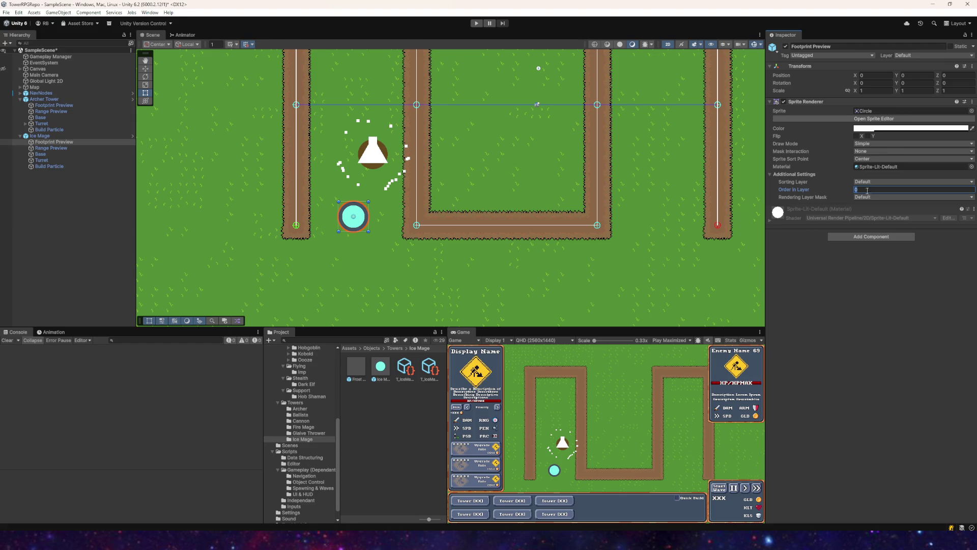
pyautogui.click(51, 148)
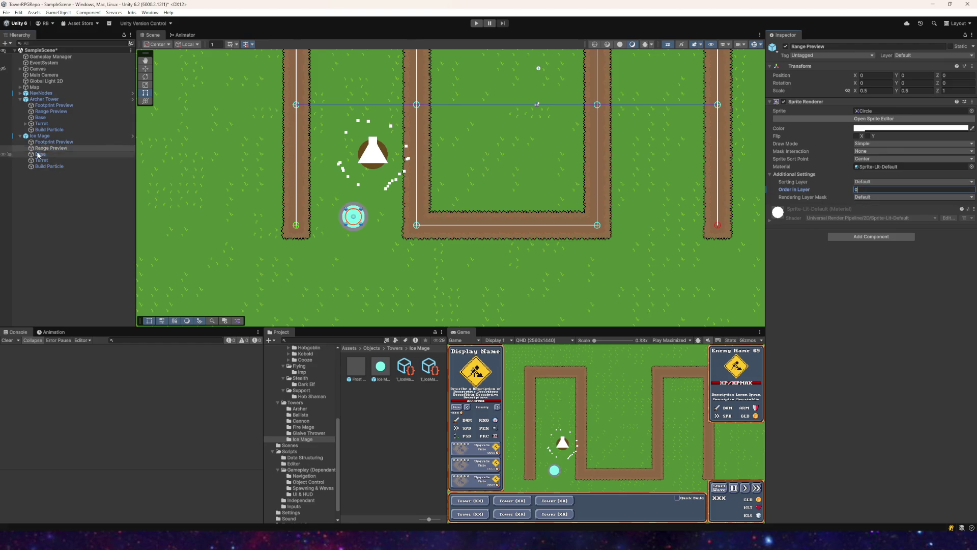
pyautogui.click(56, 154)
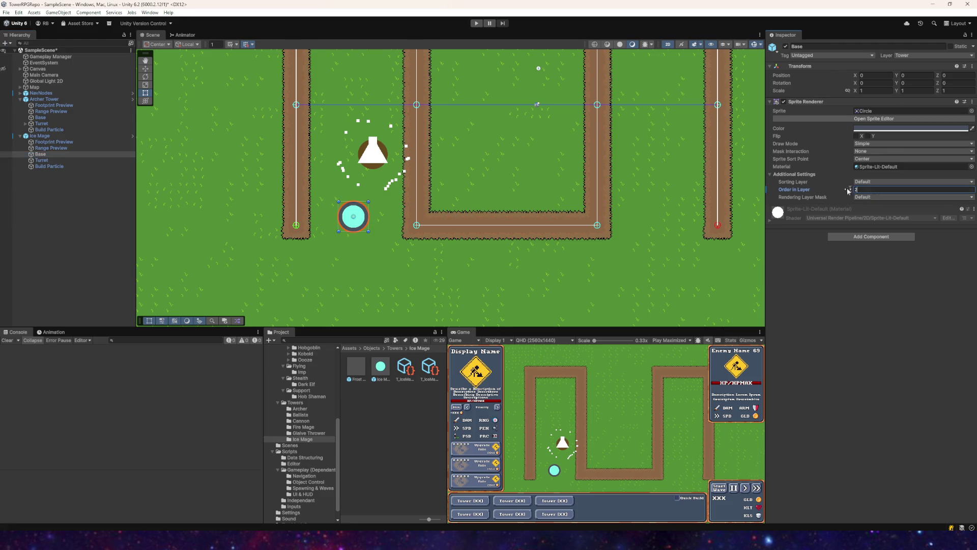
pyautogui.click(110, 160)
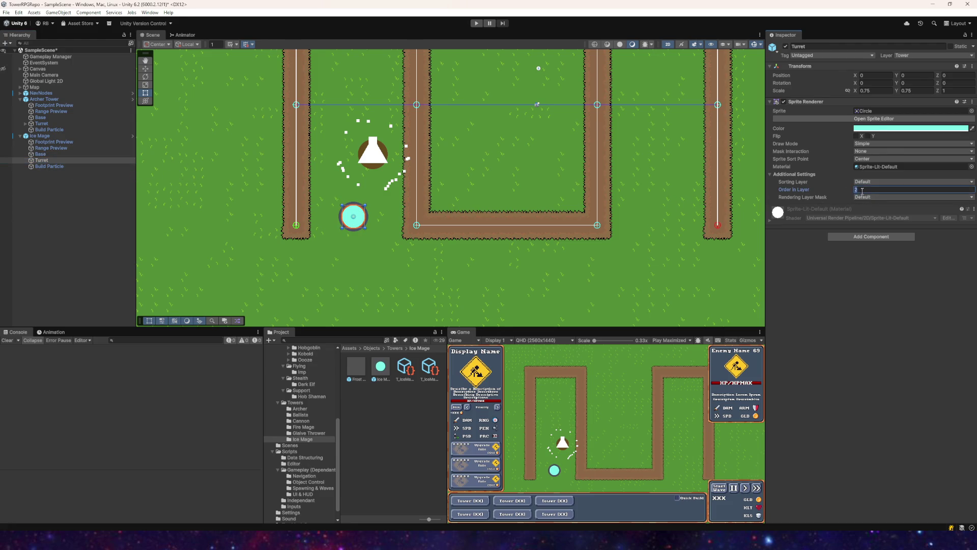
pyautogui.click(76, 135)
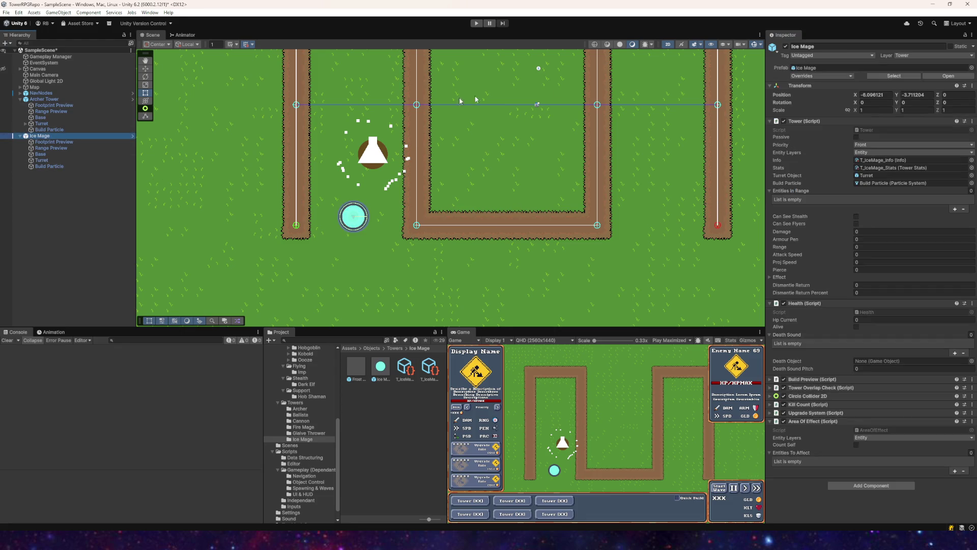
pyautogui.click(823, 164)
pyautogui.click(40, 135)
# - Delete the Ice Mage and the Archer Tower from the scene
pyautogui.press('Delete')
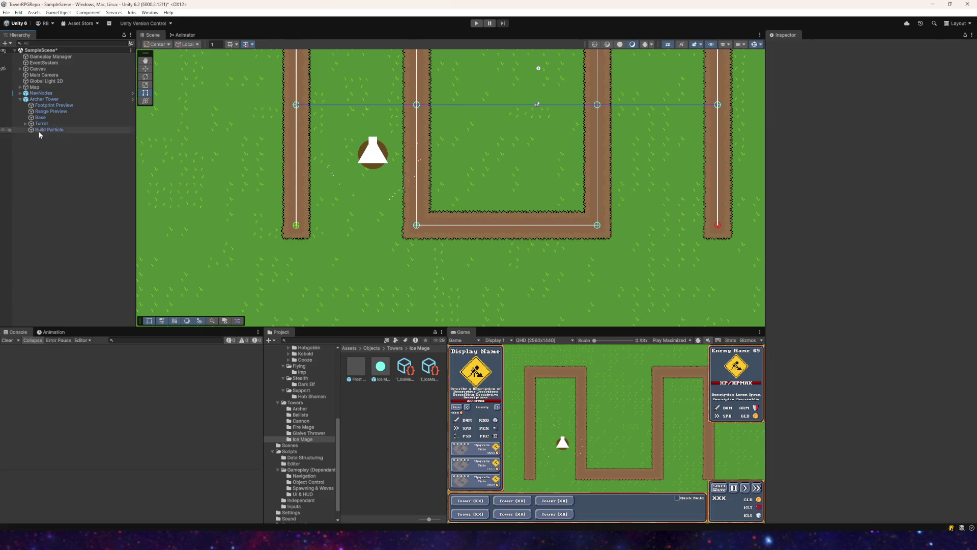
pyautogui.click(44, 99)
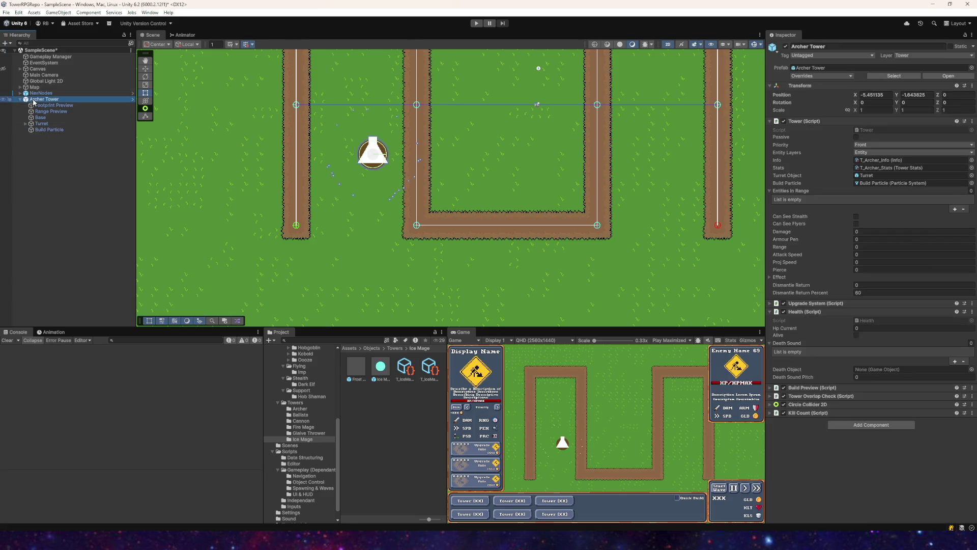
pyautogui.click(39, 130)
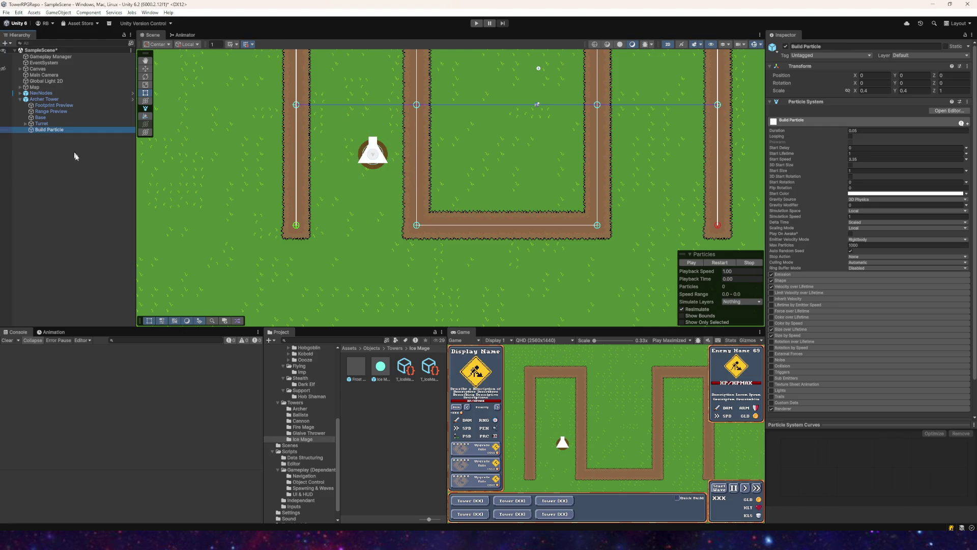
pyautogui.click(46, 99)
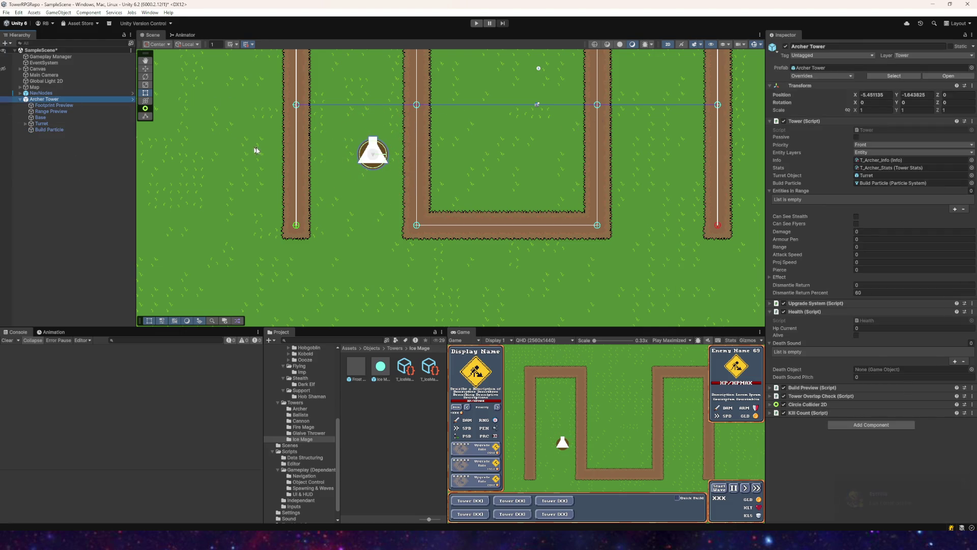
pyautogui.press('Delete')
pyautogui.scroll(-2, 392, 154)
pyautogui.moveTo(414, 146); pyautogui.dragTo(362, 172)
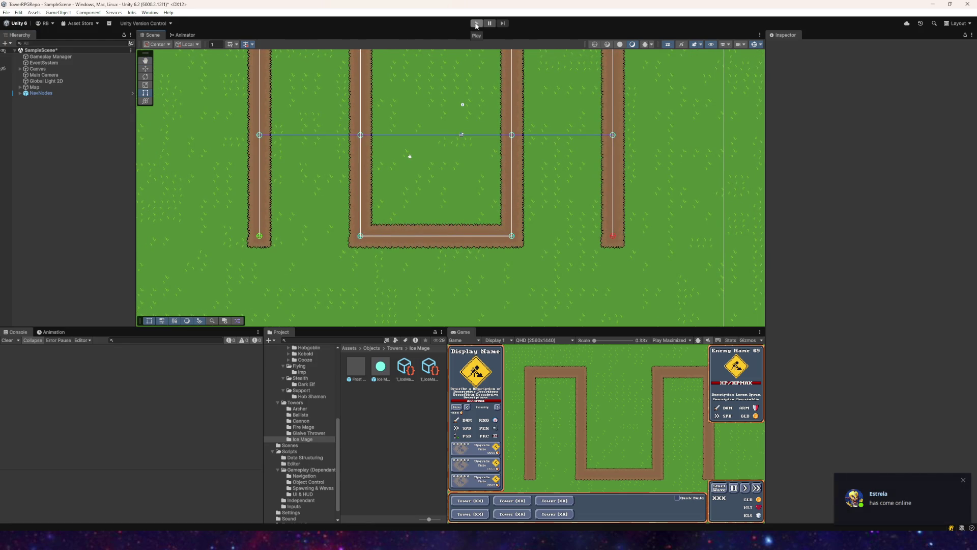
# - Set the Gameplay Manager's Starting Gold to 100 and enter Play mode
pyautogui.click(50, 57)
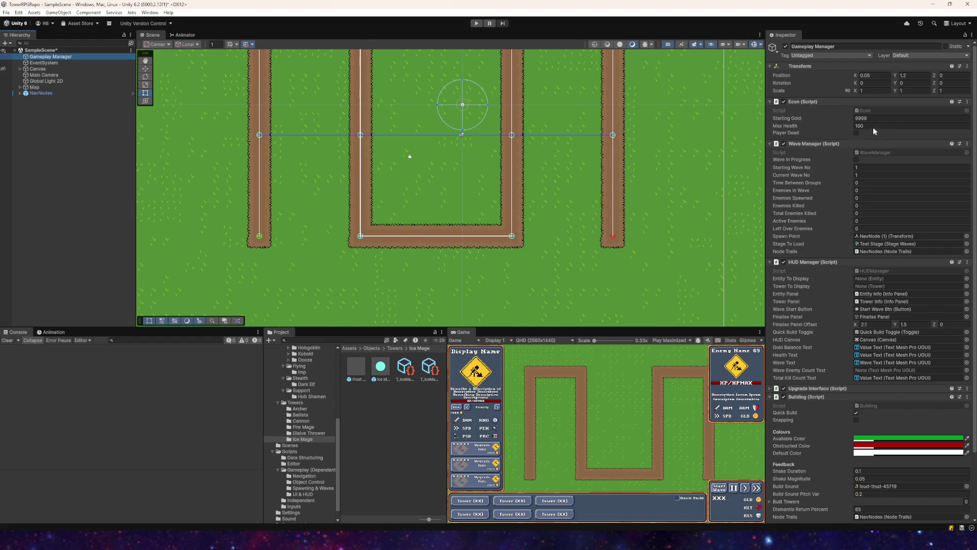
pyautogui.click(861, 119)
pyautogui.write('100')
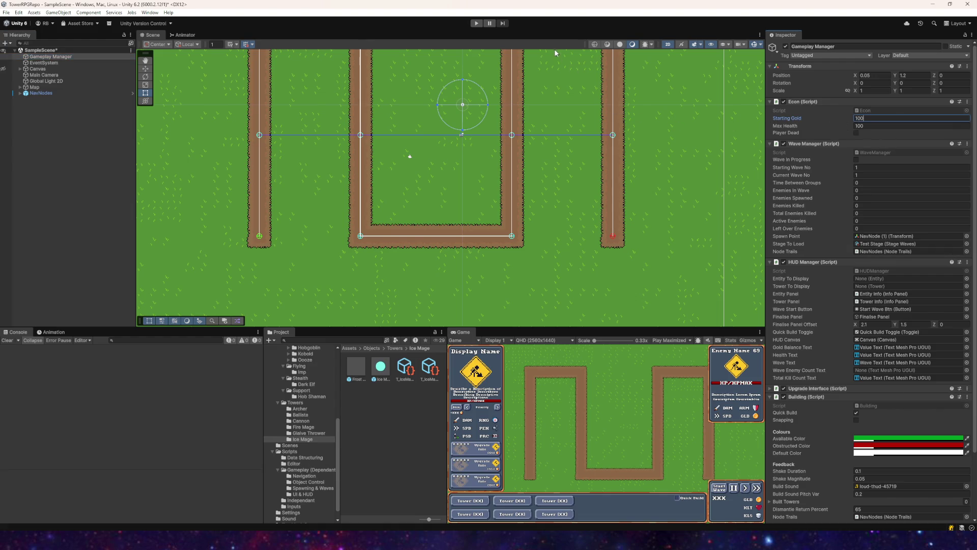
pyautogui.click(476, 24)
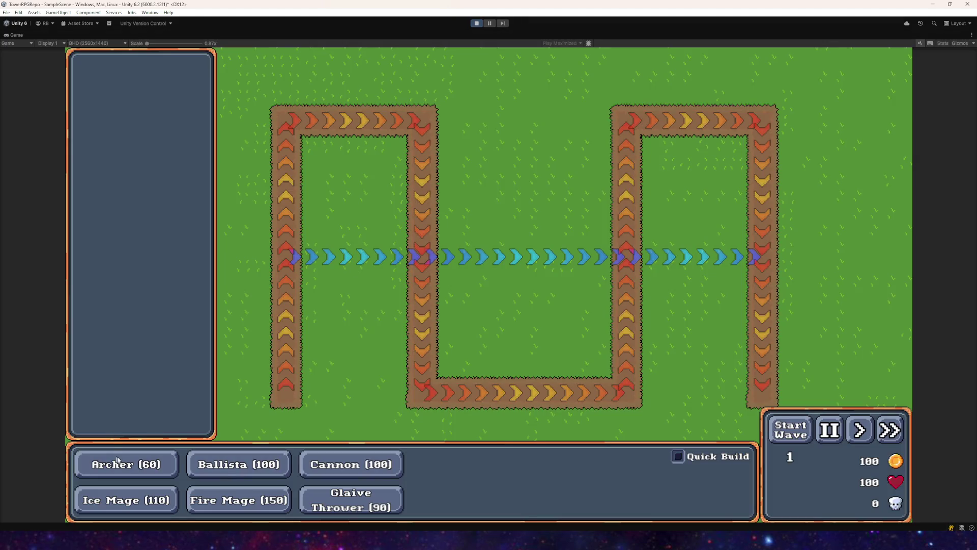
# - Build two Archer towers inside the left path loop and run waves 1 and 2 at fast speed
pyautogui.click(117, 461)
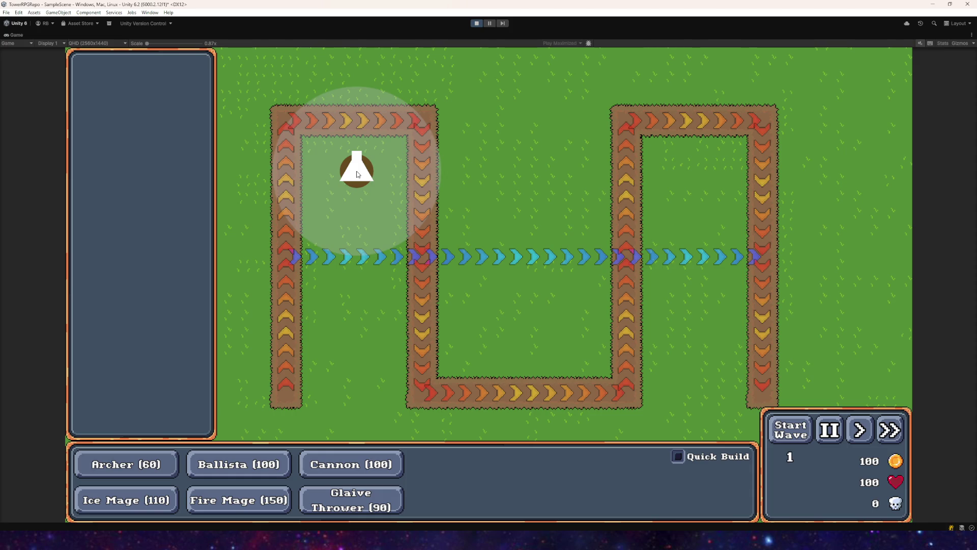
pyautogui.click(358, 174)
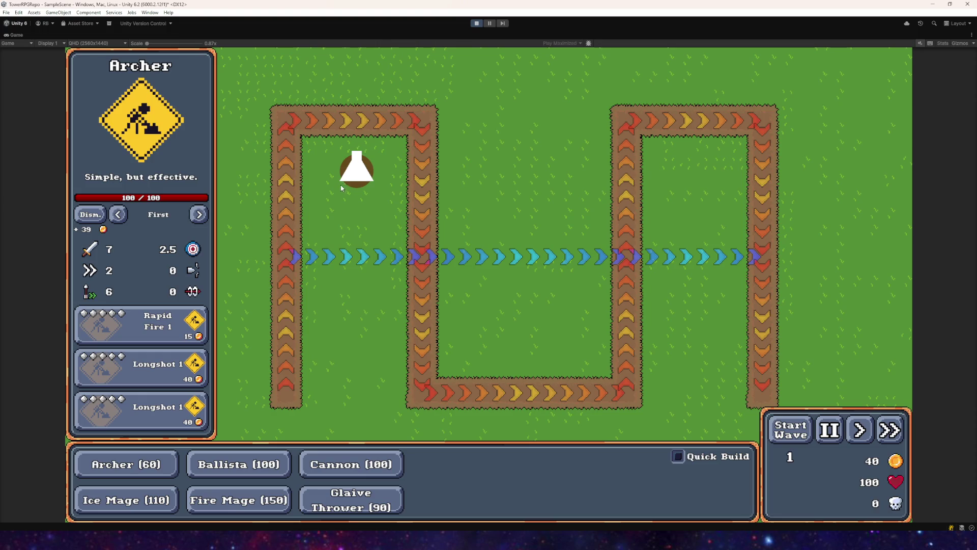
pyautogui.click(805, 437)
pyautogui.click(897, 432)
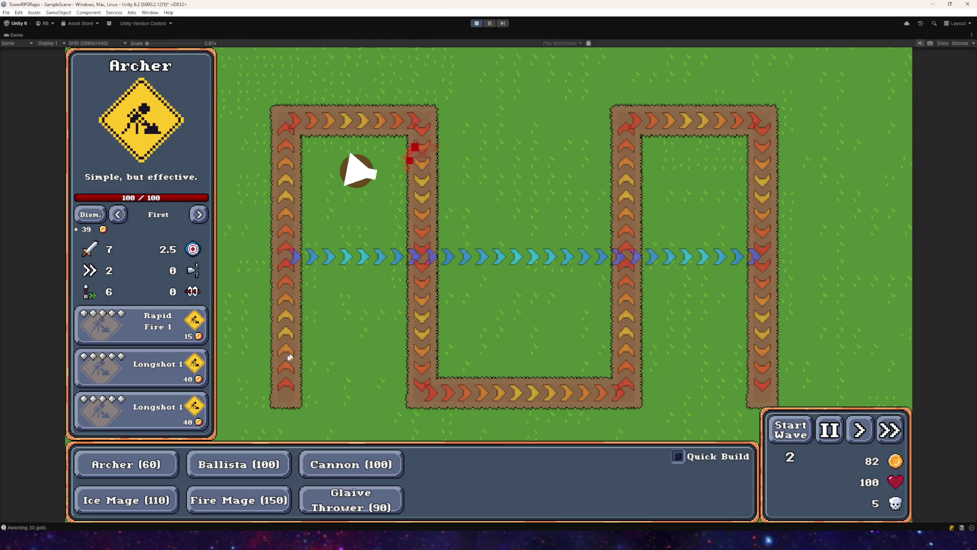
pyautogui.click(142, 467)
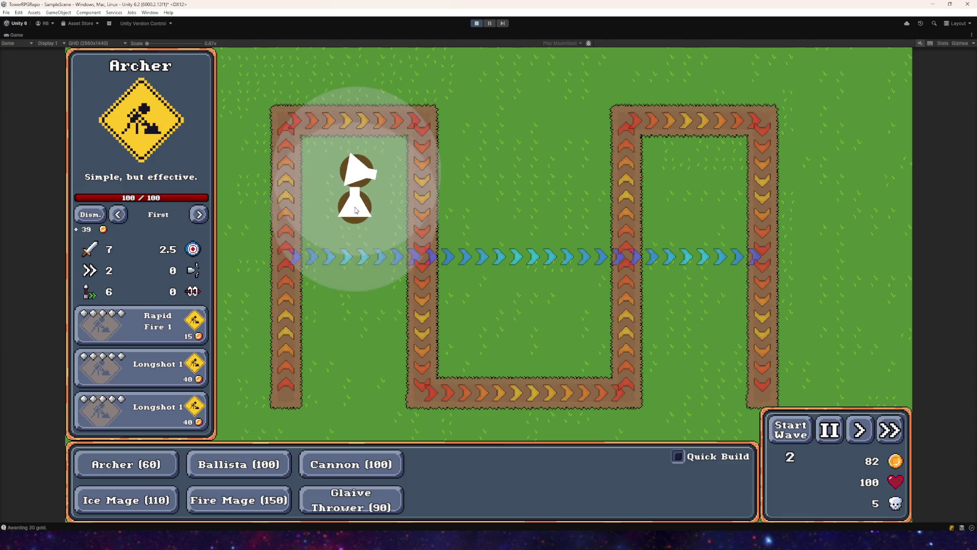
pyautogui.click(359, 207)
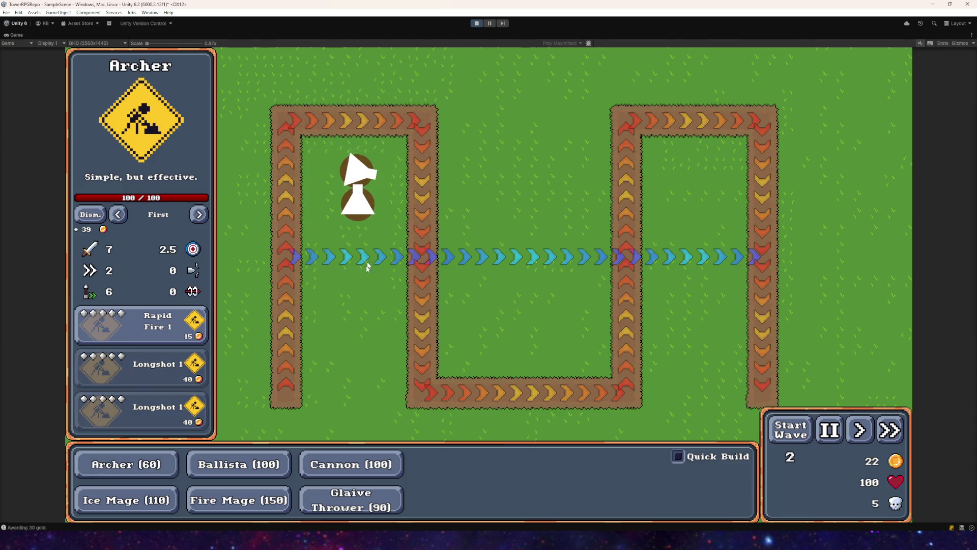
pyautogui.click(774, 436)
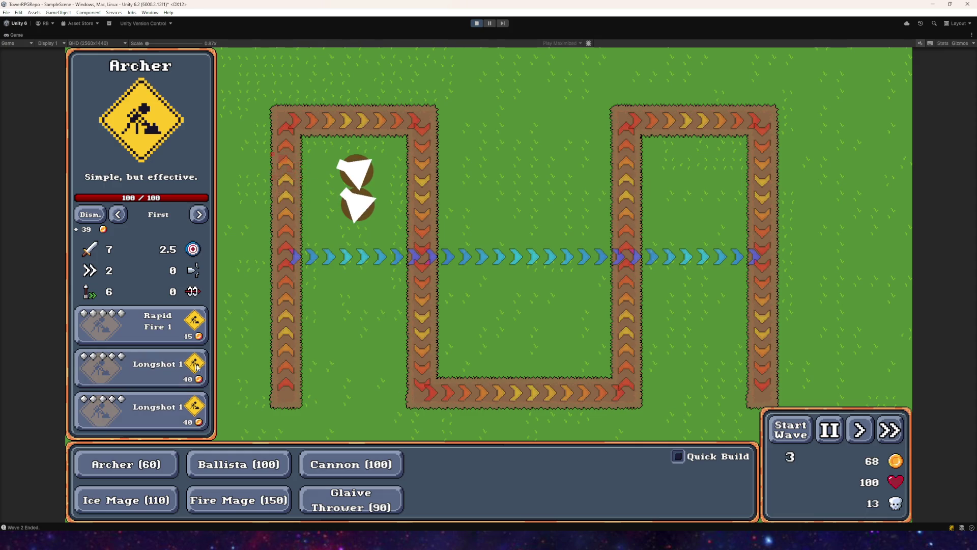
pyautogui.click(127, 464)
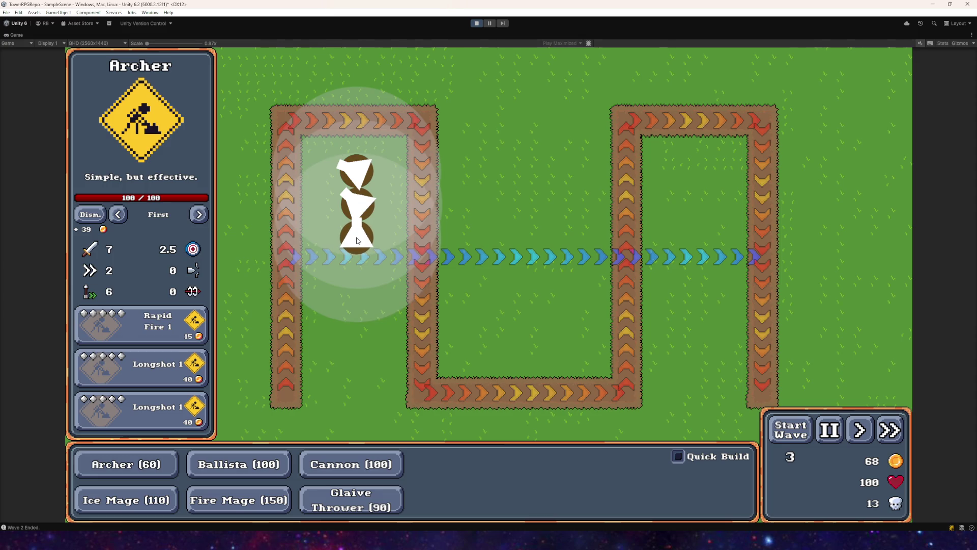
# - Place the third through sixth Archer towers down the column, starting waves 3 to 6
pyautogui.click(357, 241)
pyautogui.click(790, 430)
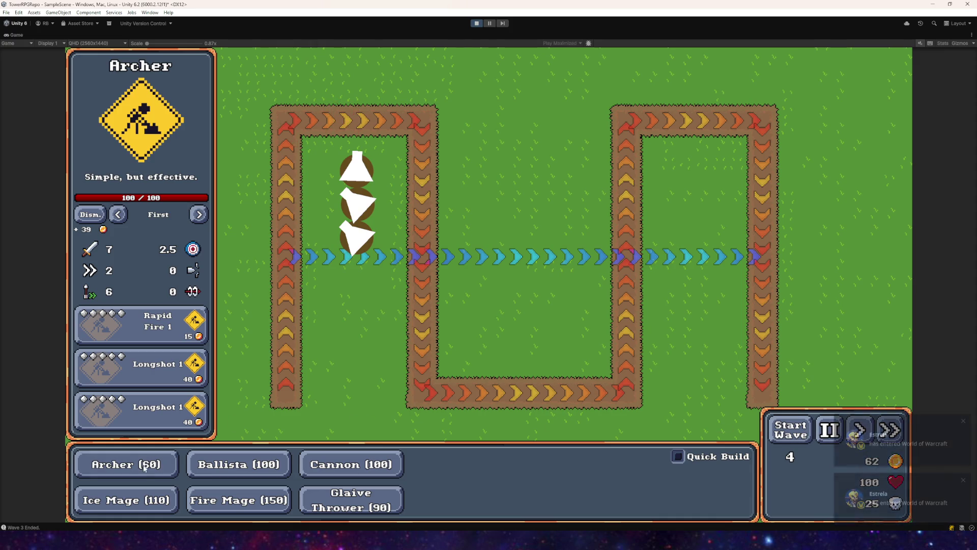
pyautogui.click(126, 464)
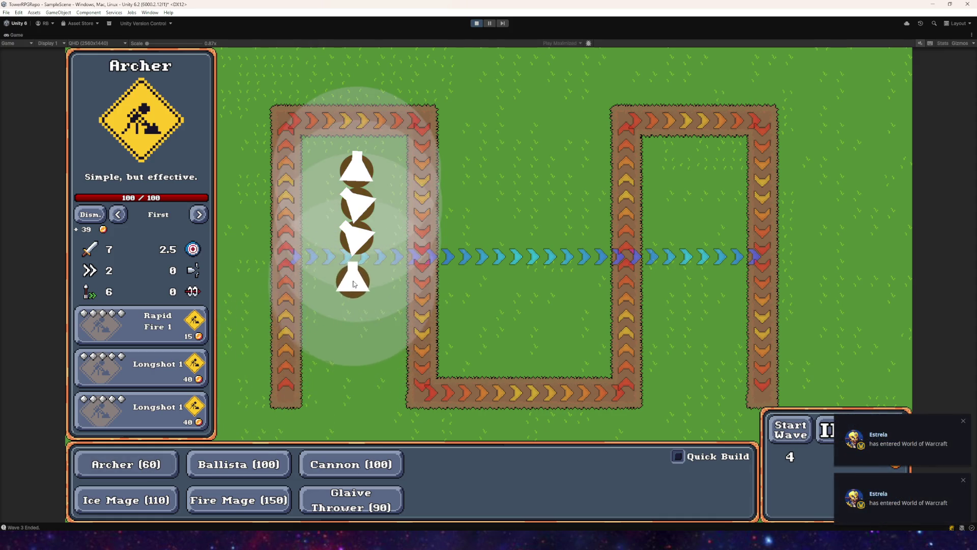
pyautogui.click(356, 275)
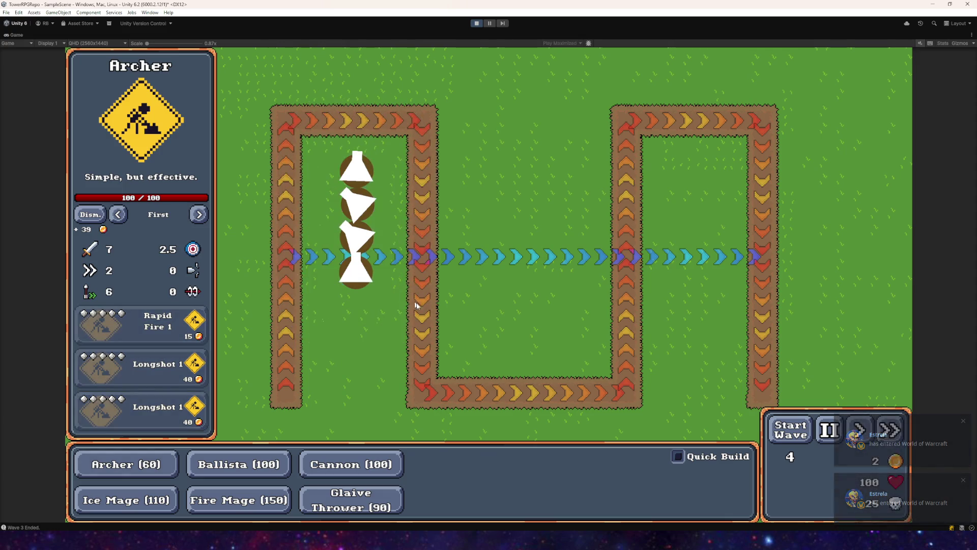
pyautogui.click(793, 430)
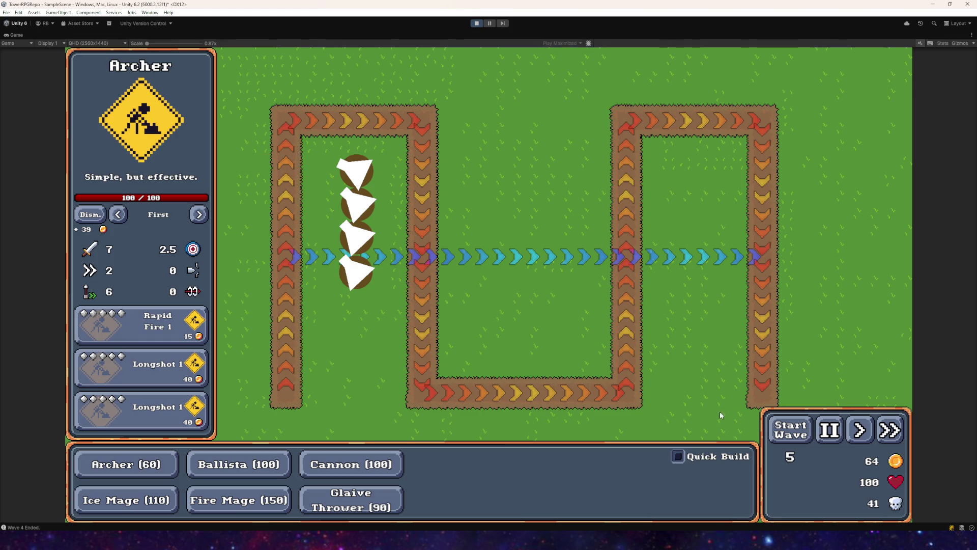
pyautogui.click(144, 468)
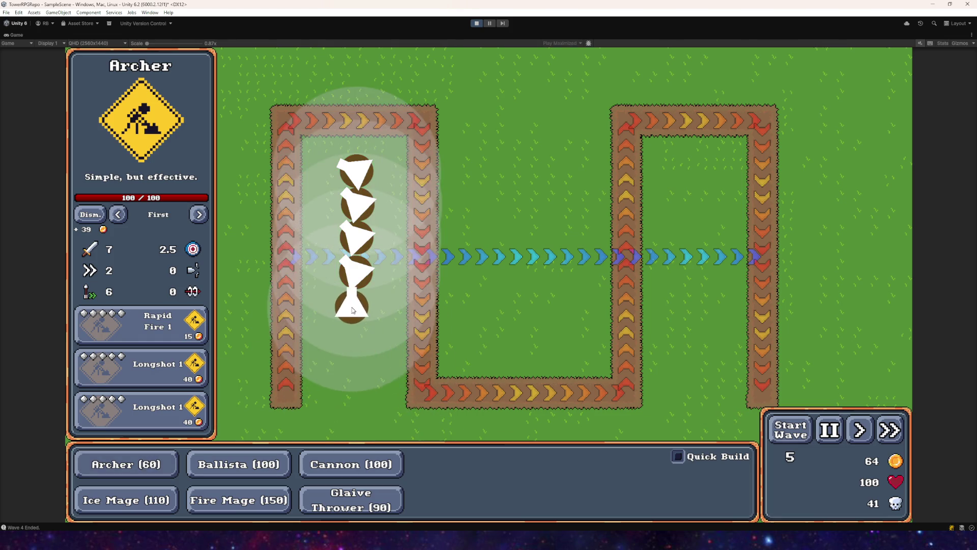
pyautogui.click(356, 307)
pyautogui.click(790, 430)
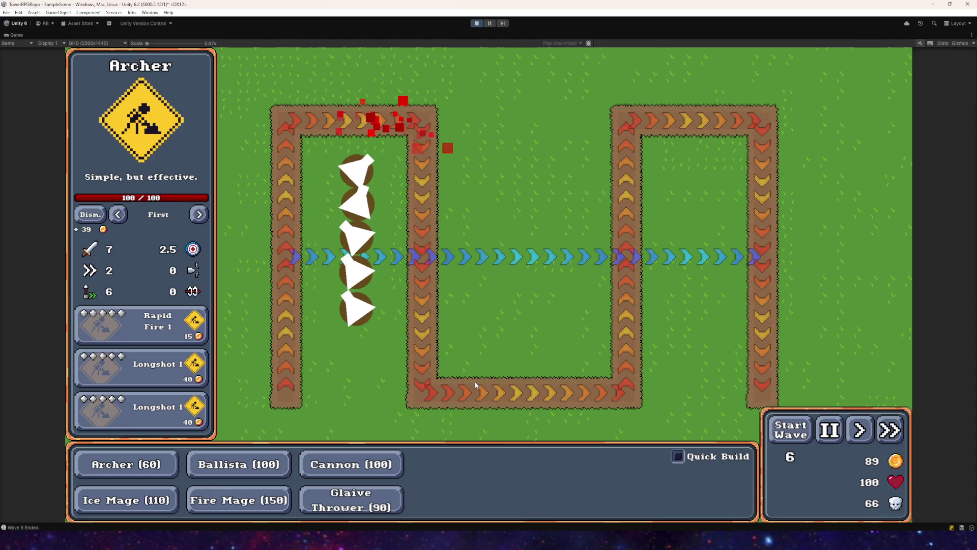
pyautogui.click(156, 462)
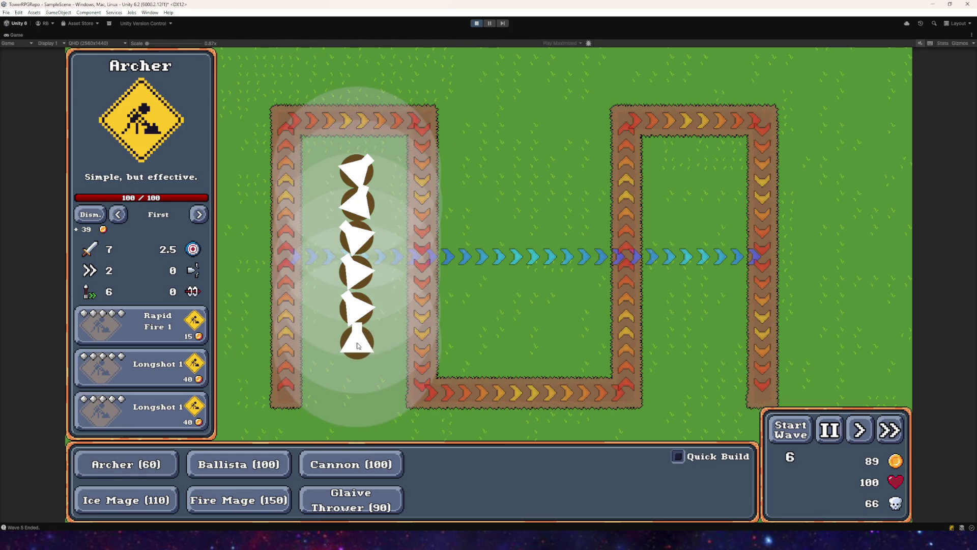
pyautogui.click(355, 346)
pyautogui.click(770, 433)
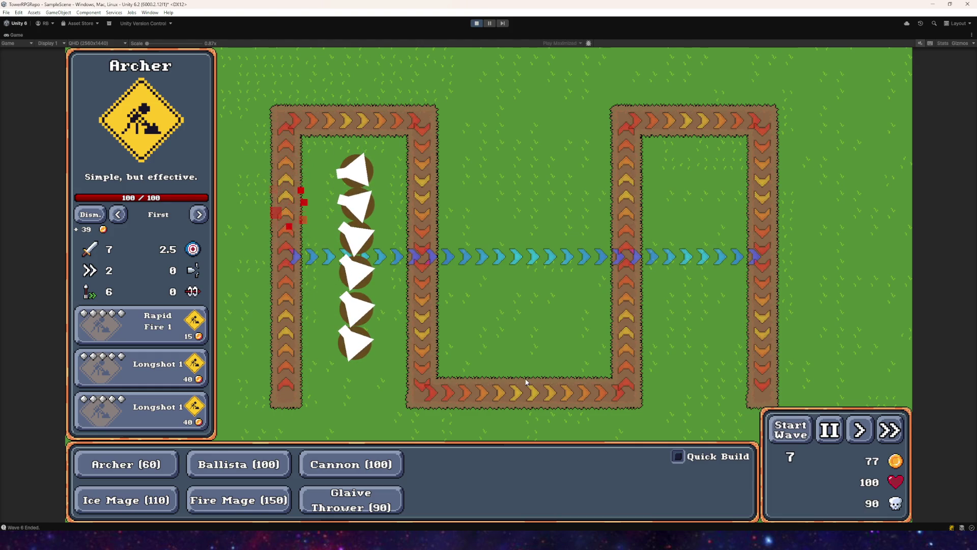
# - Add two more Archer towers at the column's bottom and start waves 9 and 10
pyautogui.click(113, 466)
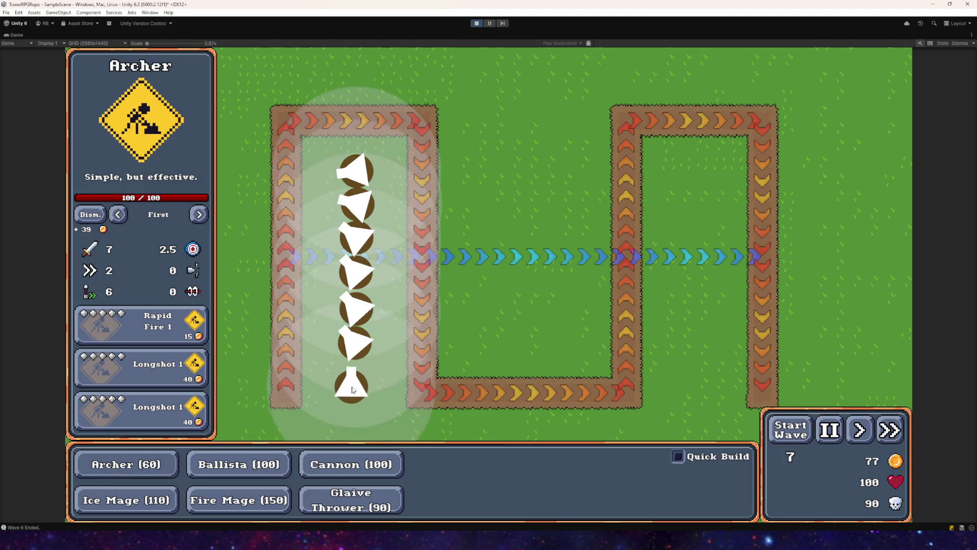
pyautogui.click(355, 380)
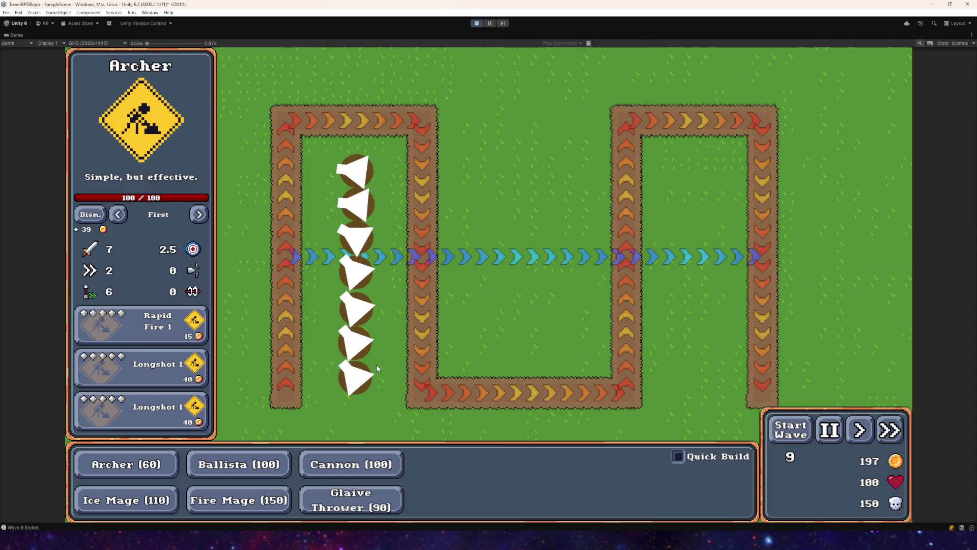
pyautogui.click(786, 434)
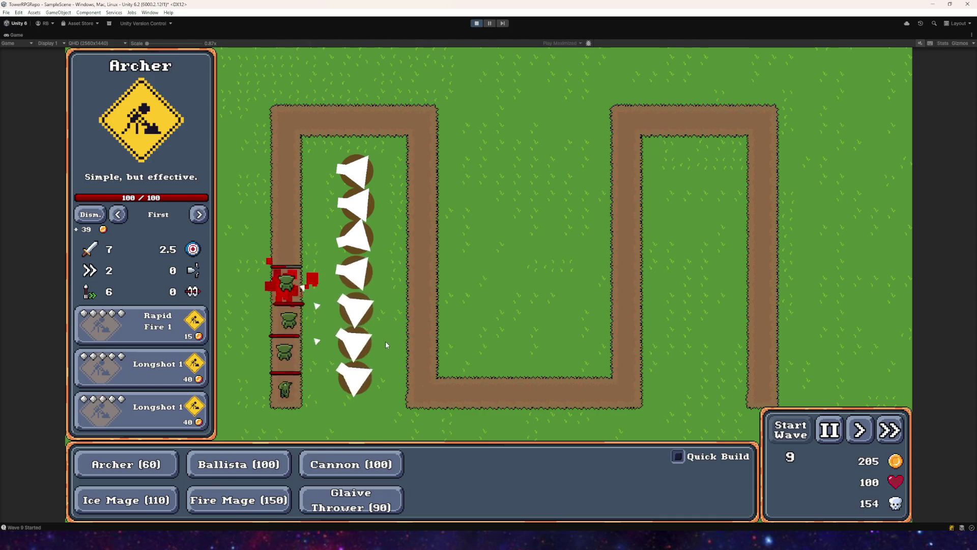
pyautogui.moveTo(358, 342)
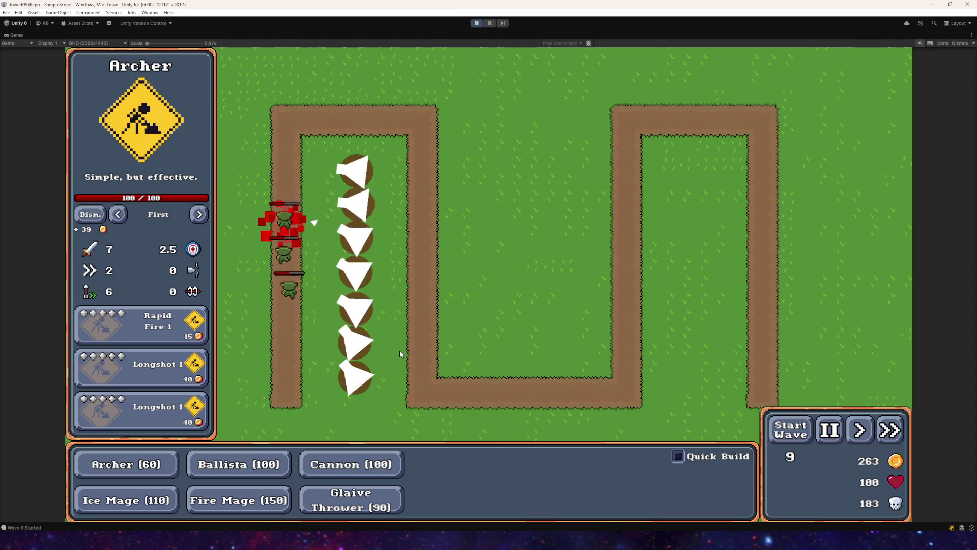
pyautogui.click(126, 464)
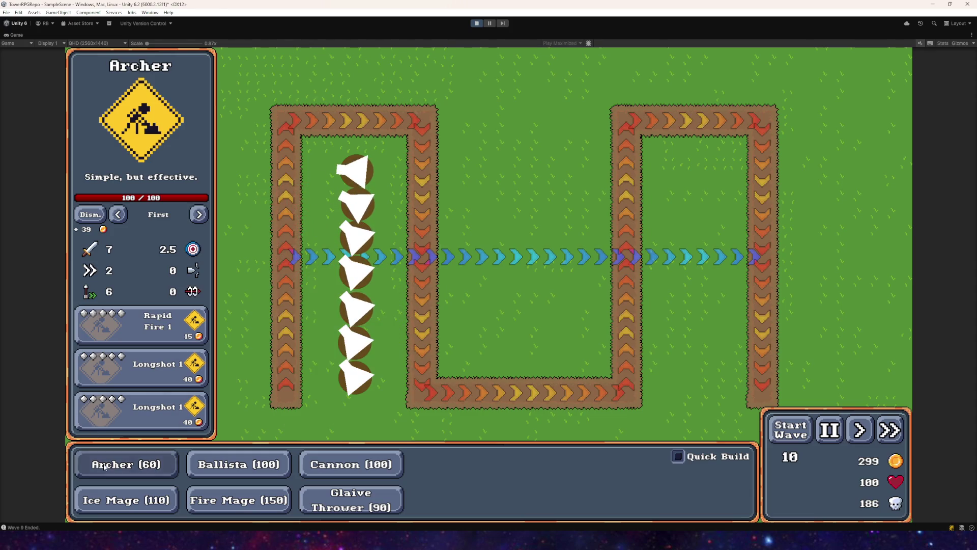
pyautogui.click(354, 416)
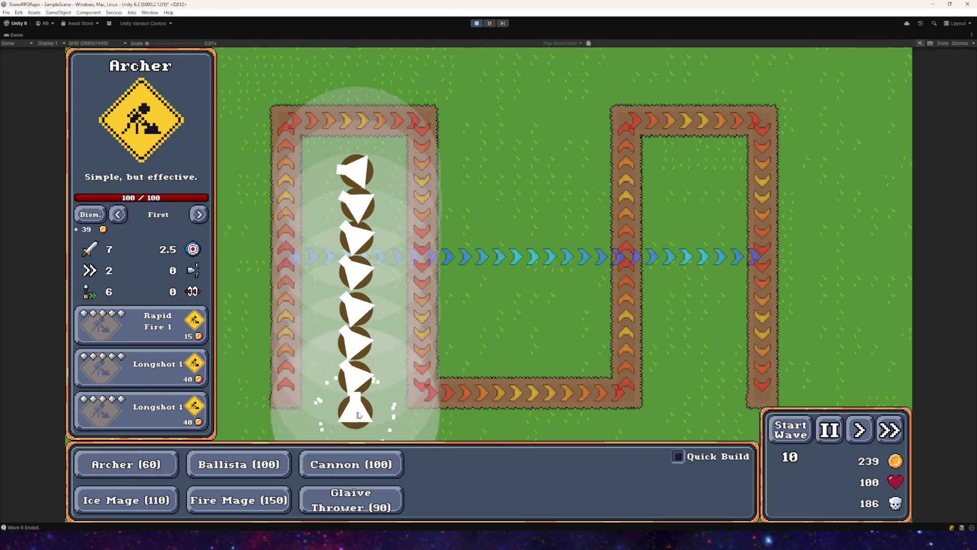
pyautogui.click(789, 434)
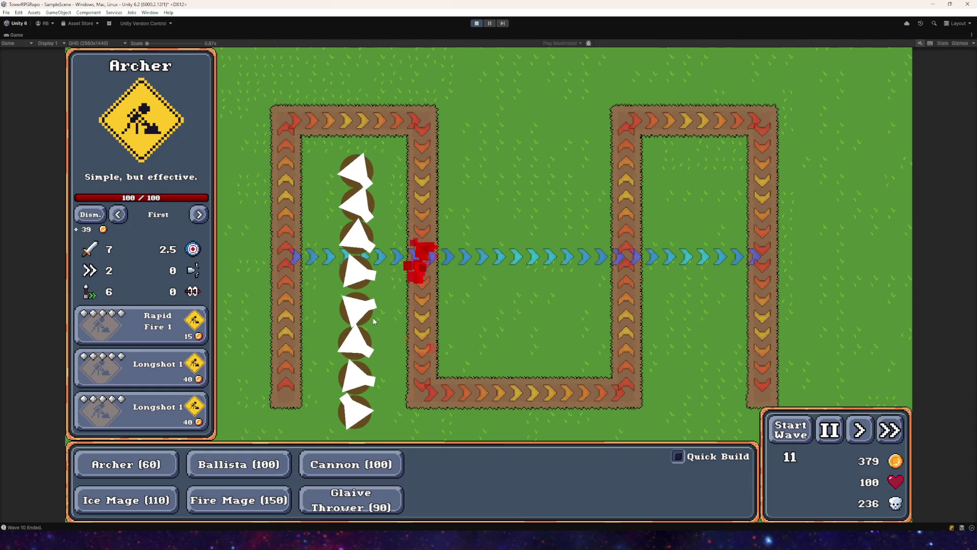
# - Place a Ballista above the path's top-left corner and max out its Heavier Bolts upgrade
pyautogui.click(243, 467)
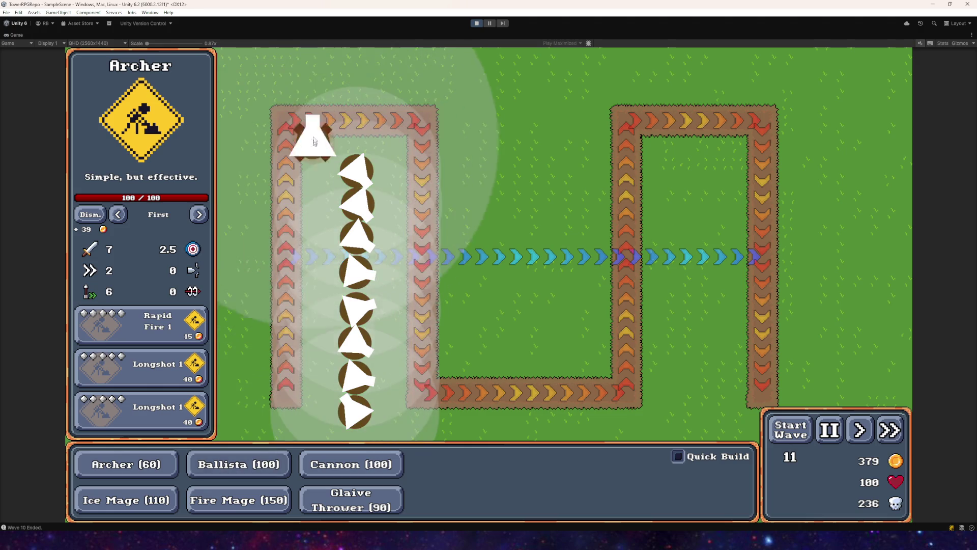
pyautogui.click(286, 83)
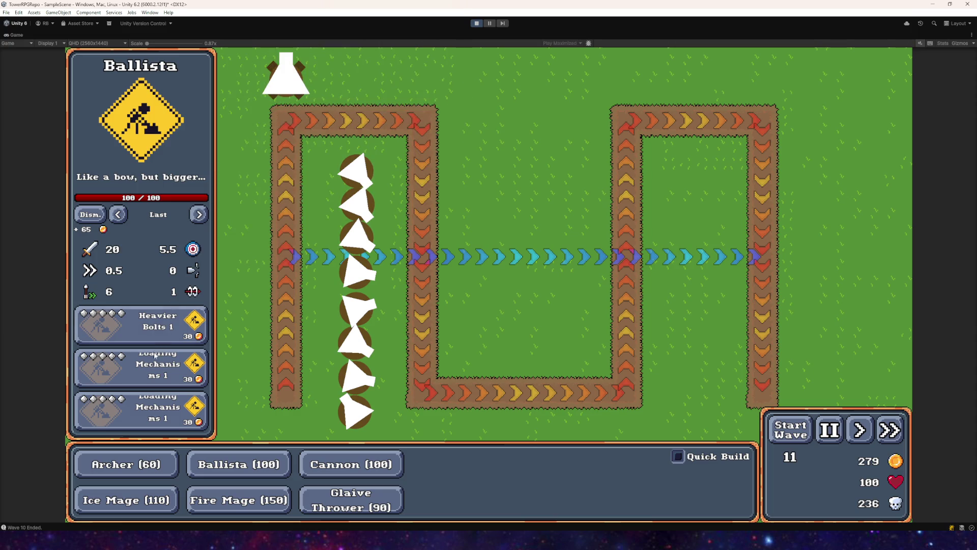
pyautogui.click(165, 342)
pyautogui.click(165, 342)
pyautogui.click(165, 342)
pyautogui.click(165, 342)
pyautogui.click(165, 342)
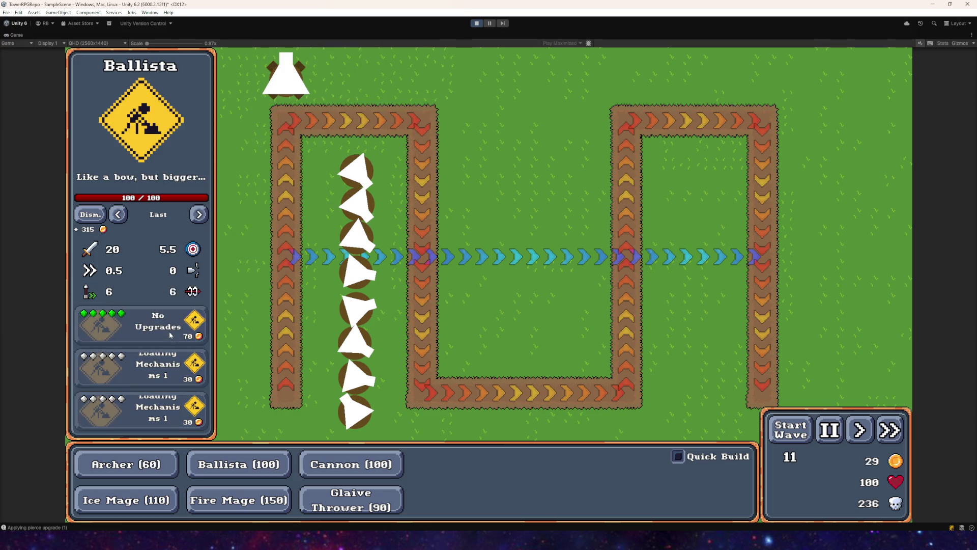
# - Start waves 11, 12 and 13 in turn
pyautogui.click(792, 438)
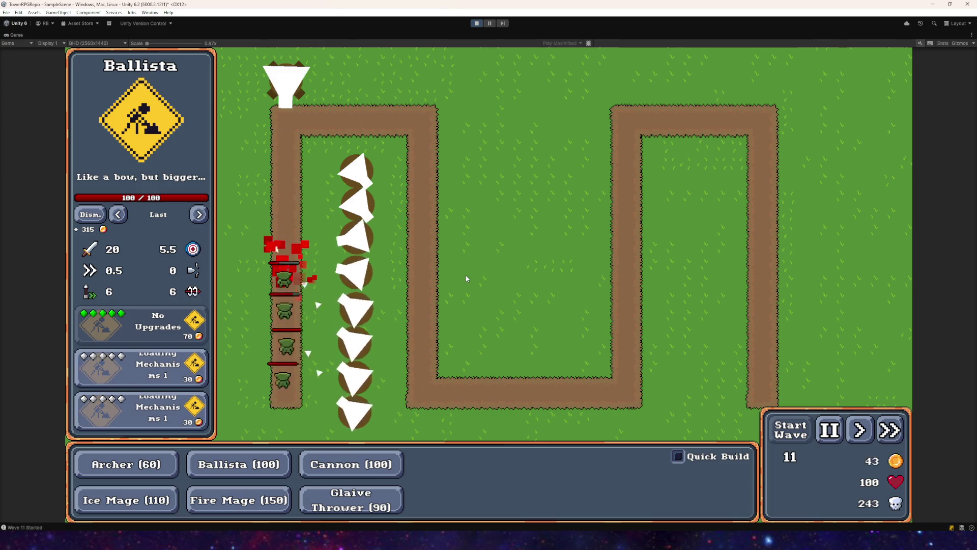
pyautogui.moveTo(335, 190)
pyautogui.moveTo(280, 83)
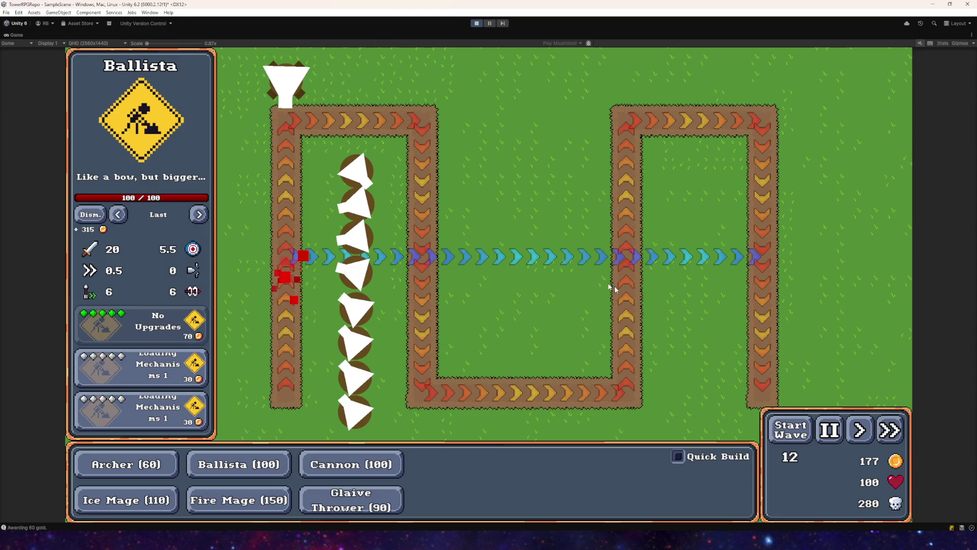
pyautogui.click(787, 423)
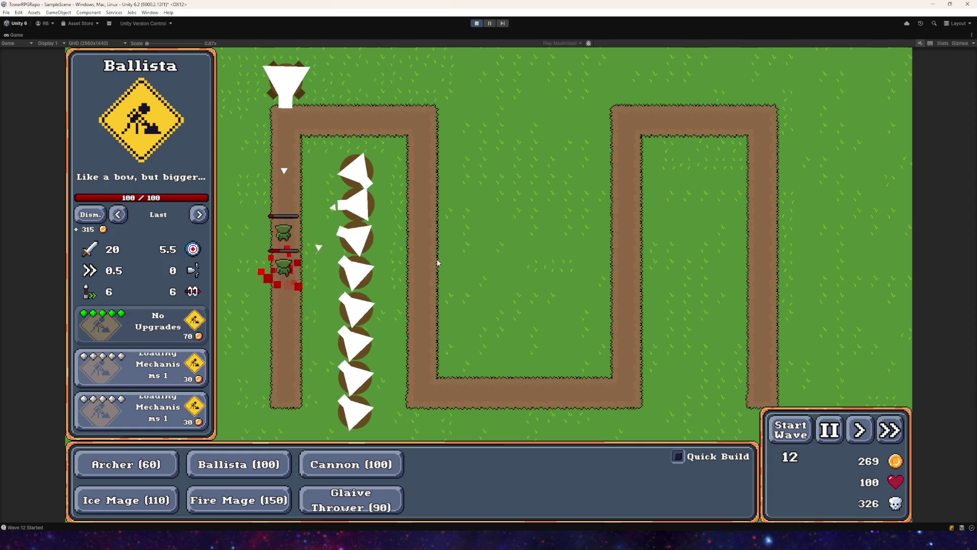
pyautogui.click(790, 429)
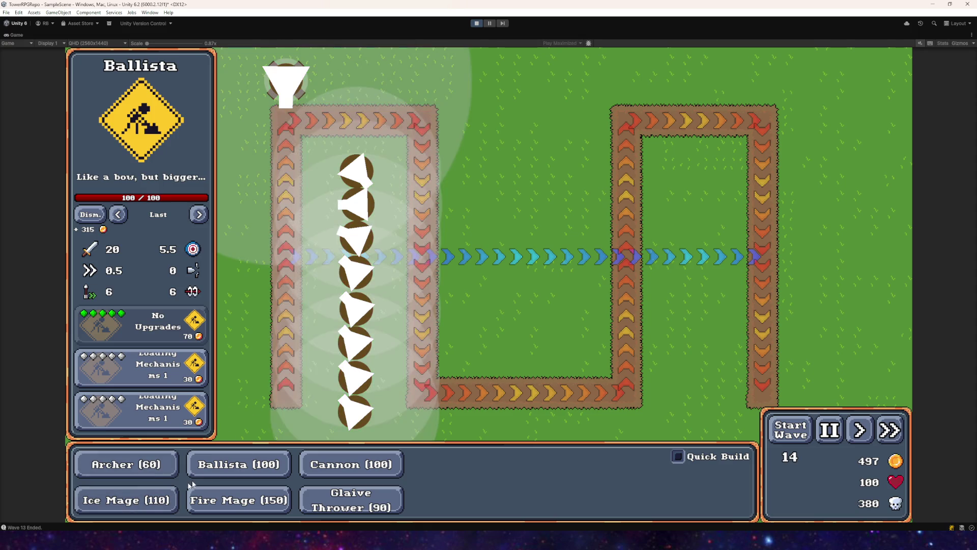
# - Place the Ice Mage left of the archers, buy both Escalation range upgrades, and start wave 14
pyautogui.click(321, 288)
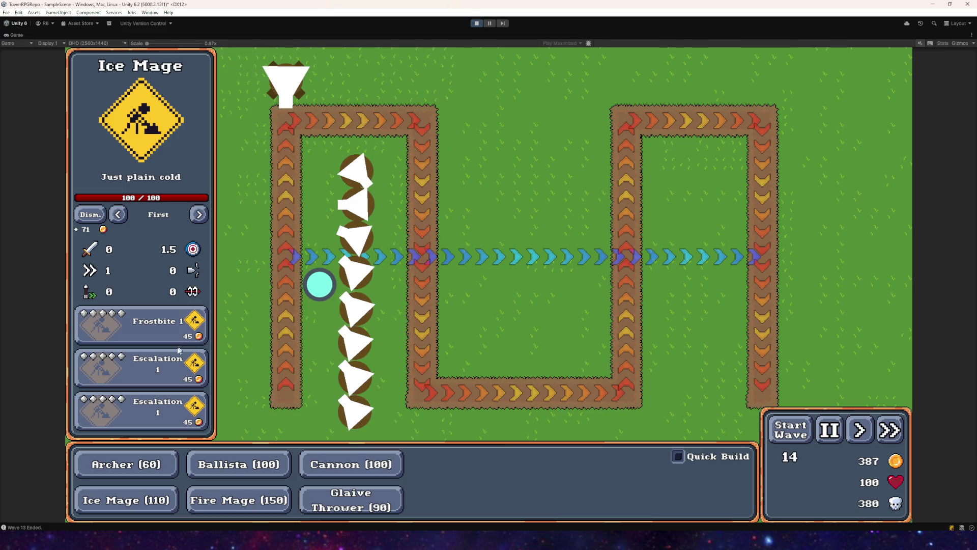
pyautogui.click(173, 361)
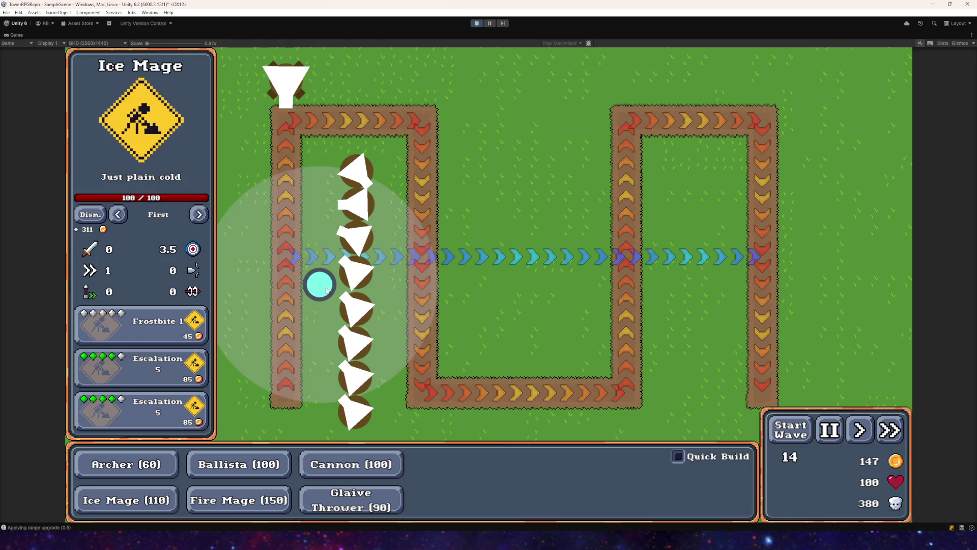
pyautogui.click(158, 367)
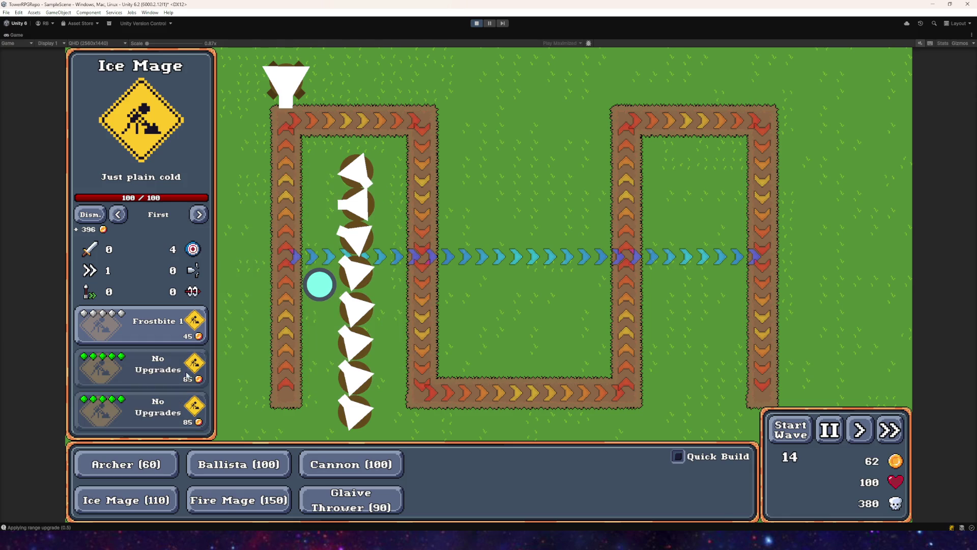
pyautogui.click(790, 428)
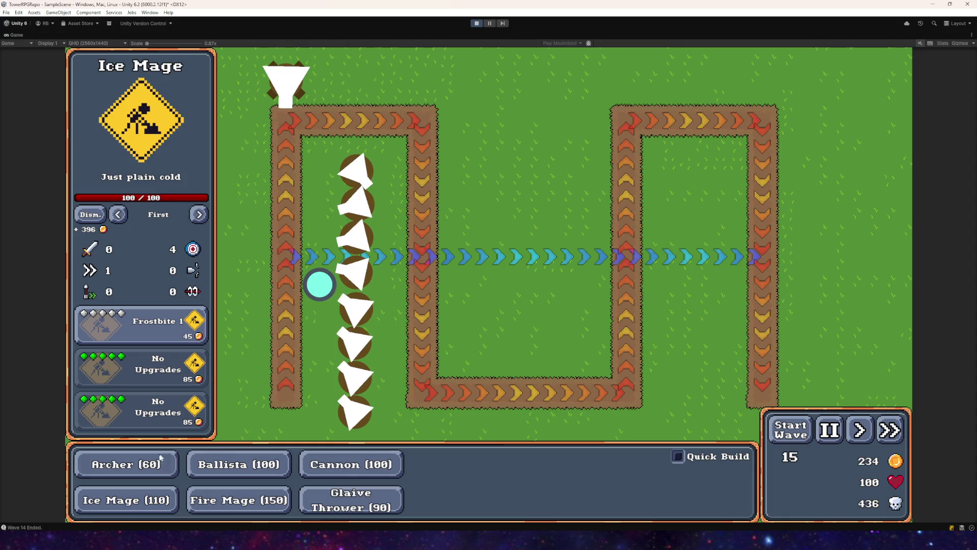
# - Place three Archer towers in a column below the Ice Mage and check their range
pyautogui.click(250, 496)
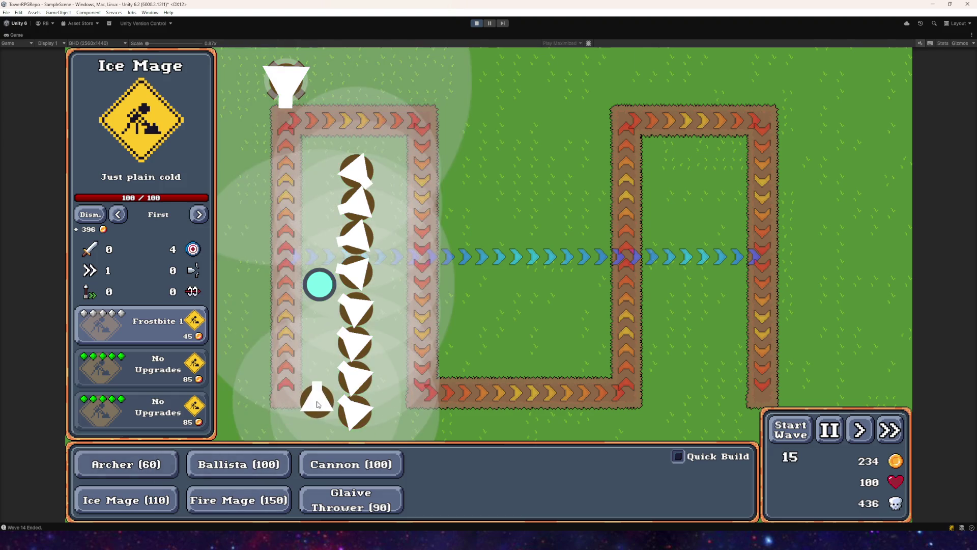
pyautogui.click(323, 396)
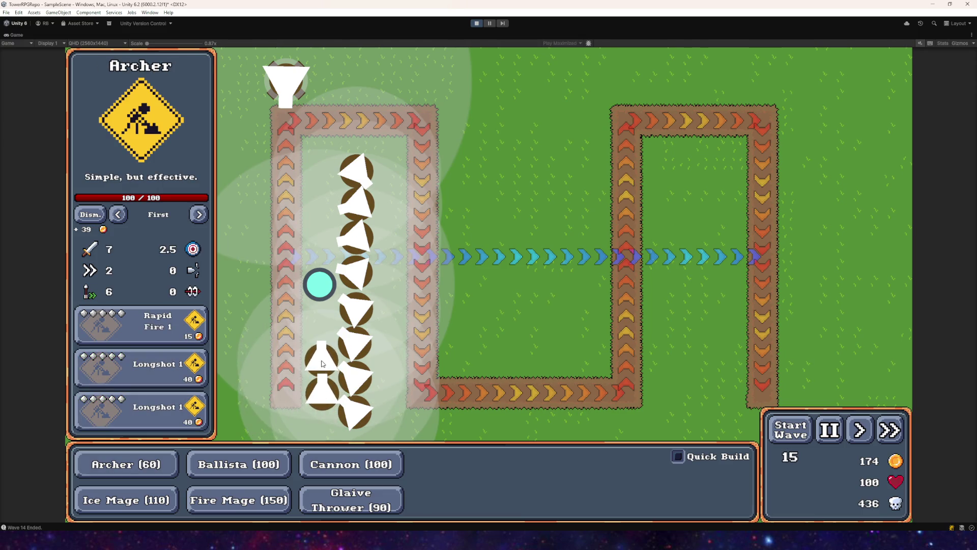
pyautogui.click(321, 362)
pyautogui.click(321, 329)
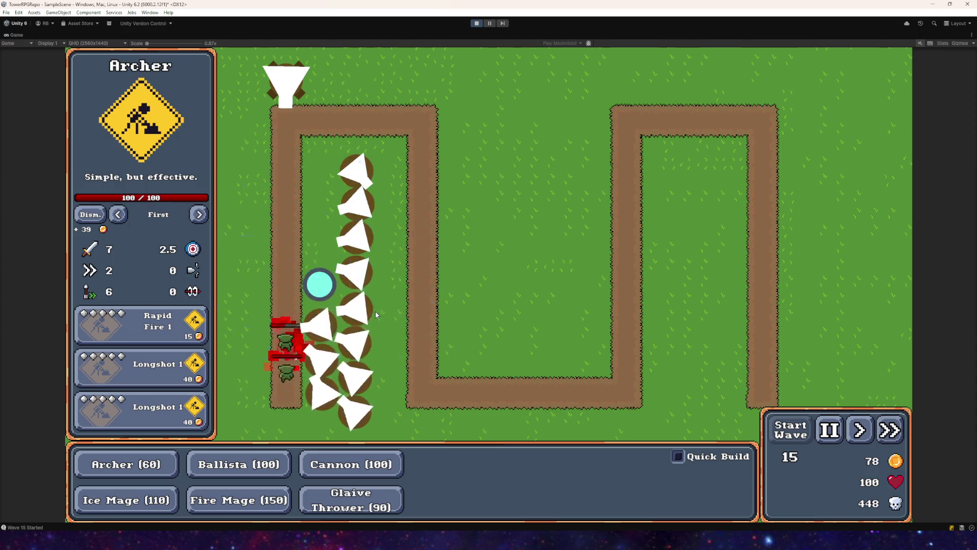
pyautogui.click(353, 312)
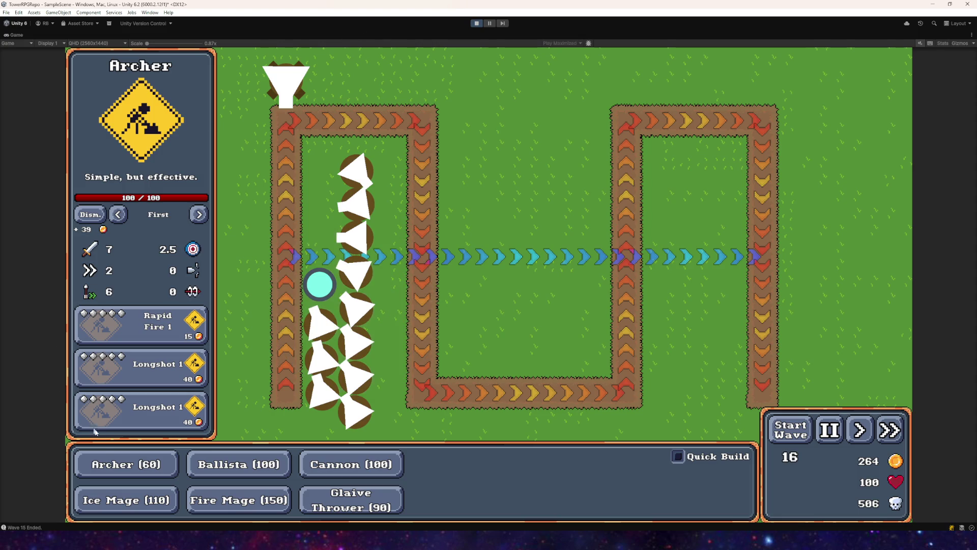
# - Place four Archer towers above the Ice Mage up to the top, then start wave 17
pyautogui.click(123, 466)
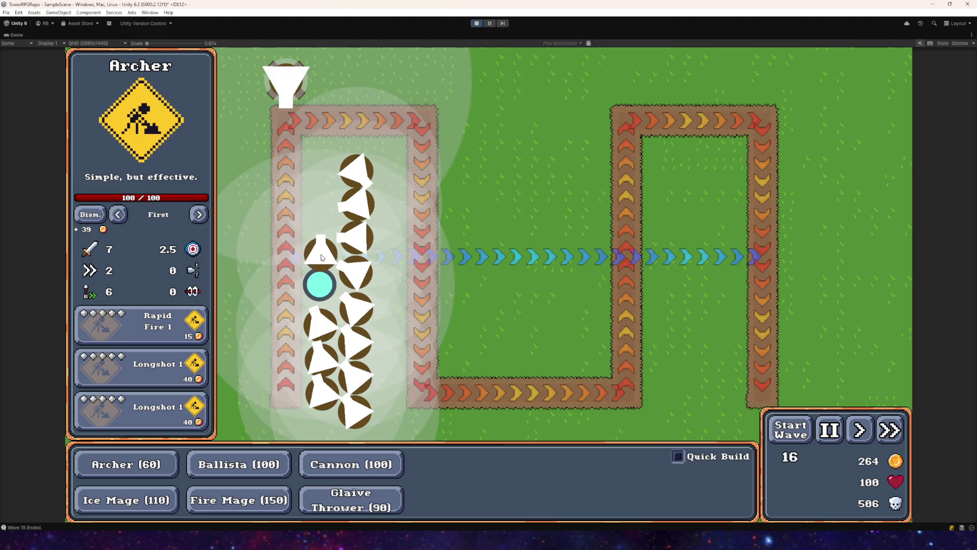
pyautogui.click(322, 254)
pyautogui.click(321, 220)
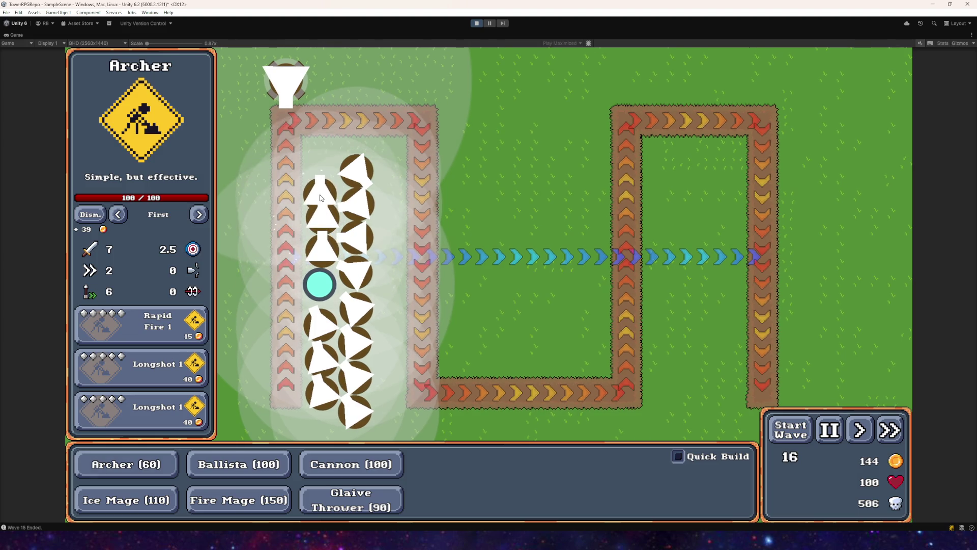
pyautogui.click(322, 183)
pyautogui.click(325, 155)
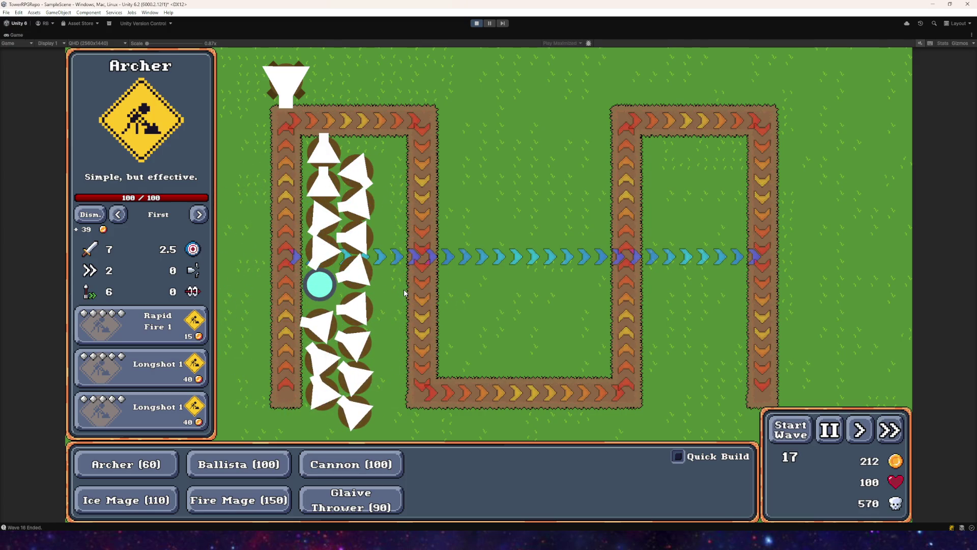
pyautogui.click(806, 436)
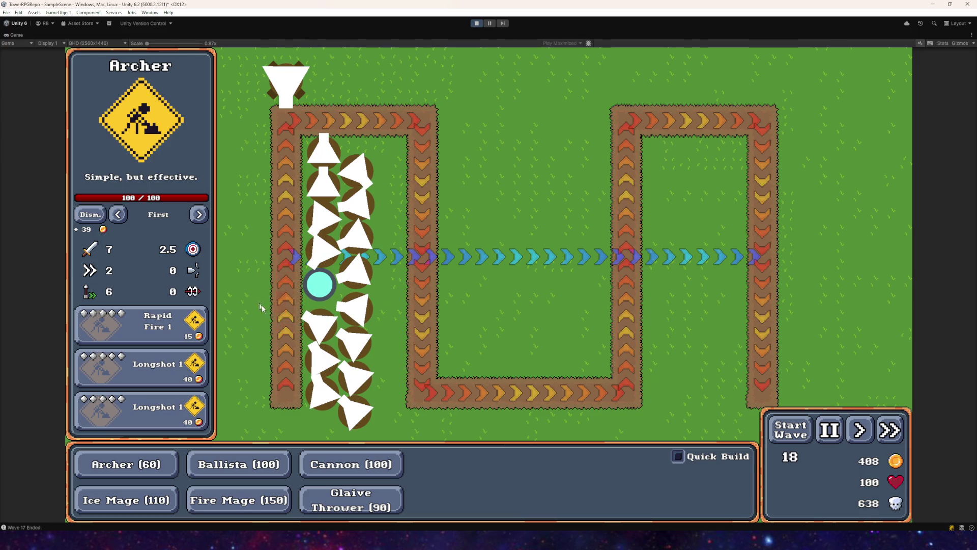
# - Place Archer (60) towers down a third column right of the original archer column
pyautogui.click(112, 465)
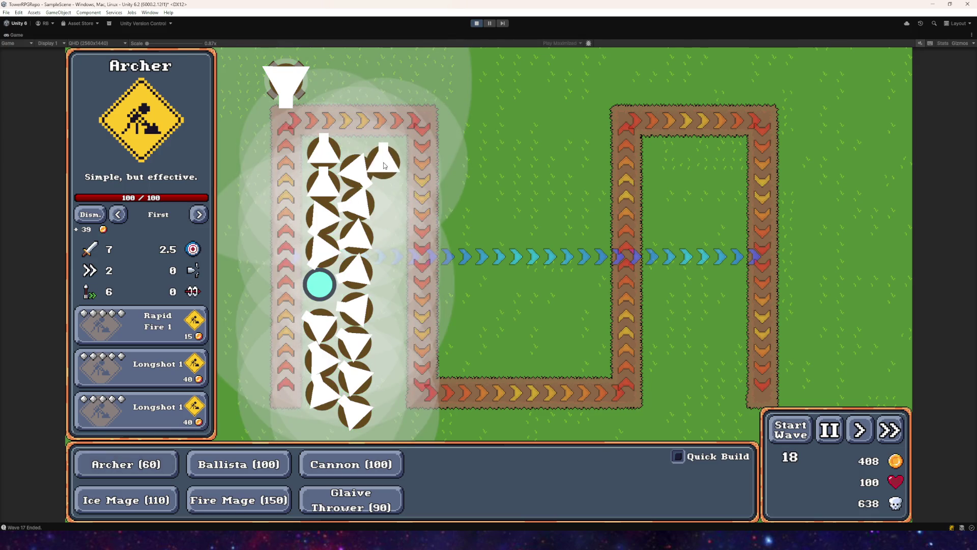
pyautogui.click(390, 159)
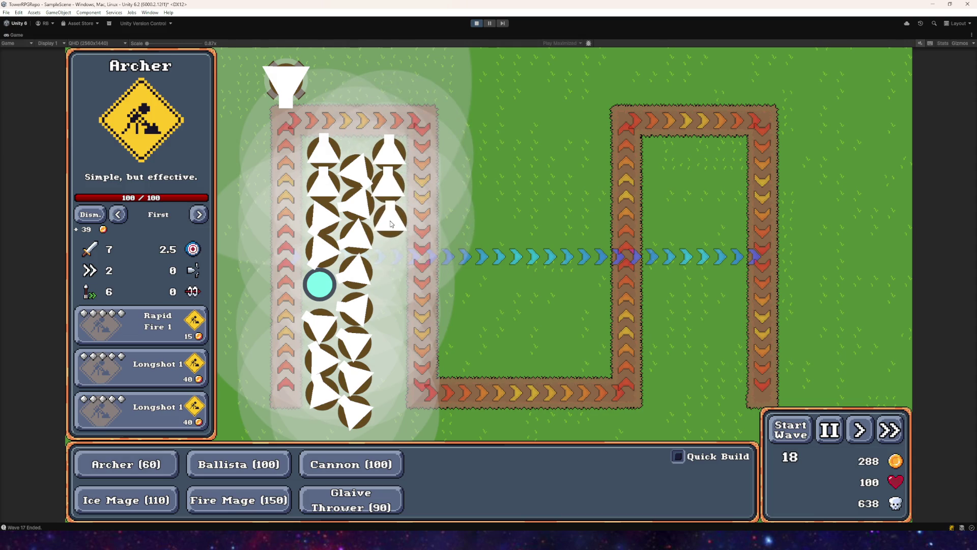
pyautogui.click(387, 258)
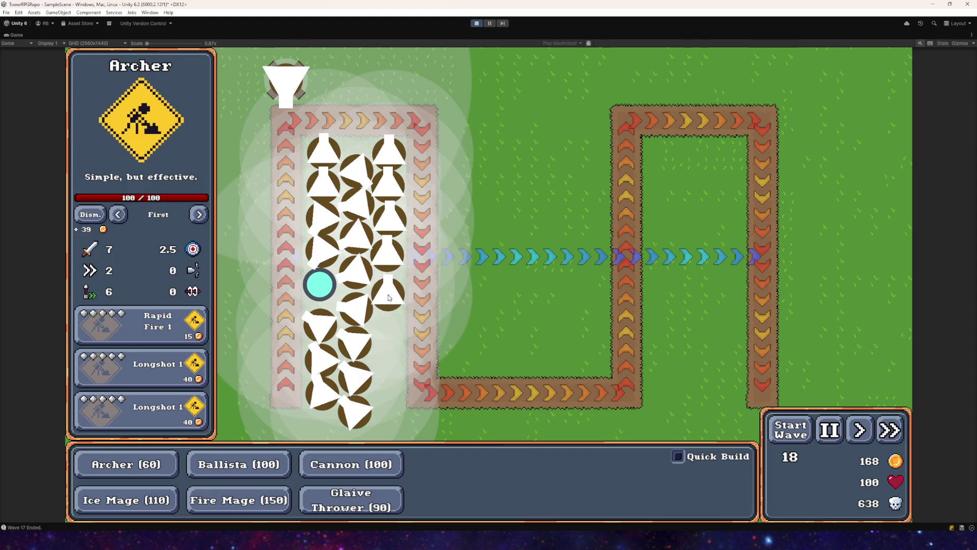
pyautogui.click(388, 329)
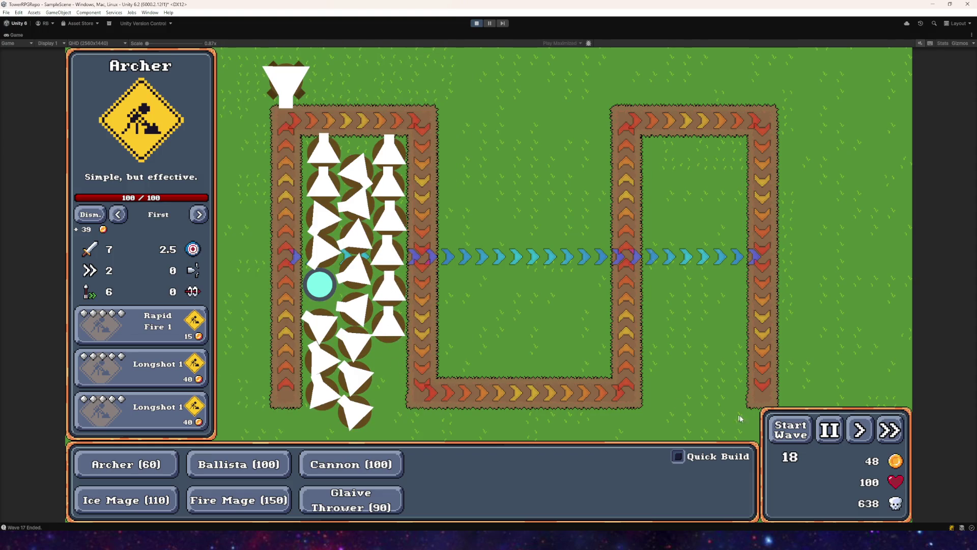
# - Run wave 18, check the ballista's and an archer's stats and range, then clear wave 19
pyautogui.click(791, 430)
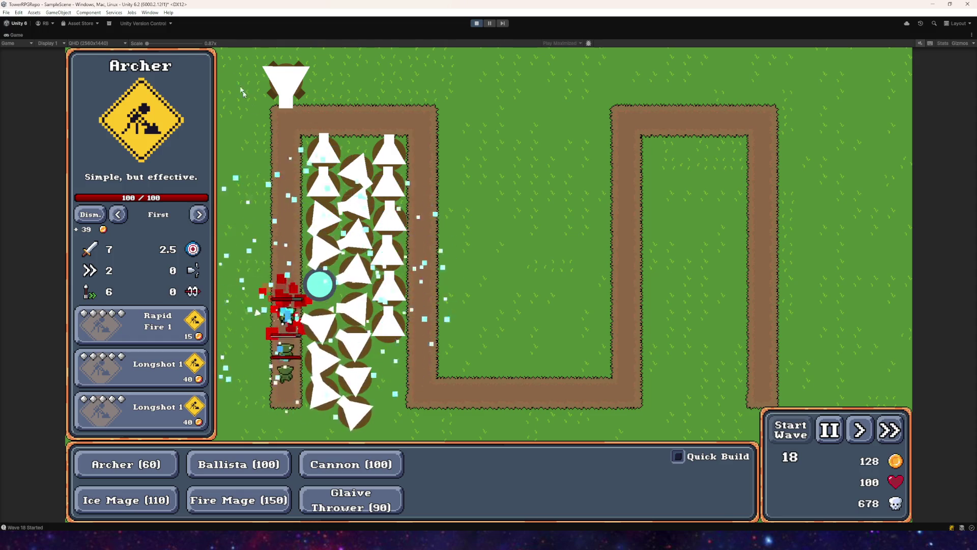
pyautogui.click(285, 84)
pyautogui.click(364, 244)
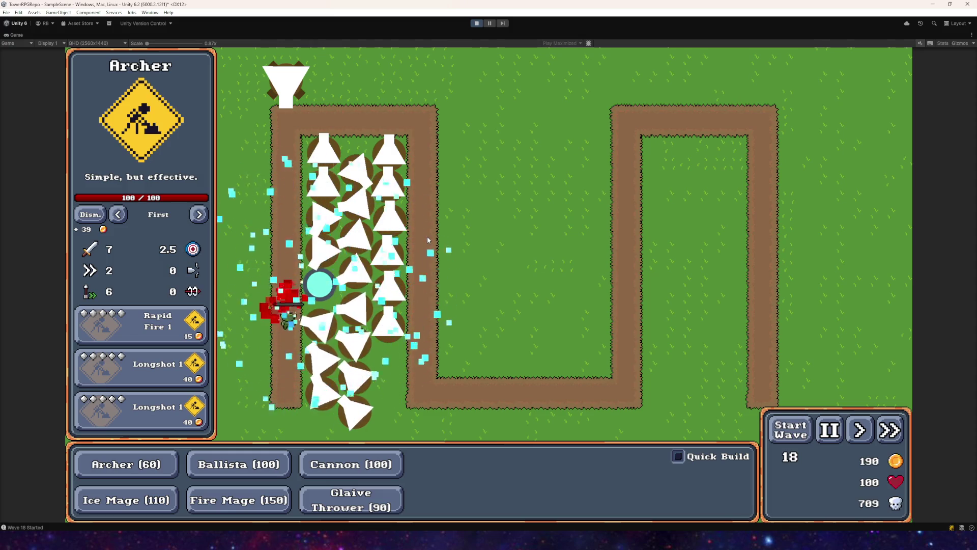
pyautogui.press('space')
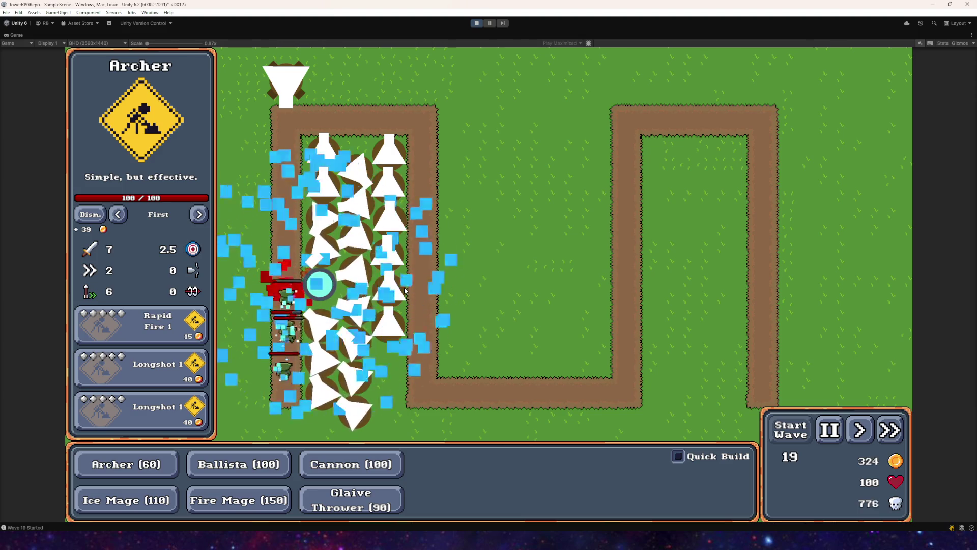
pyautogui.moveTo(405, 291)
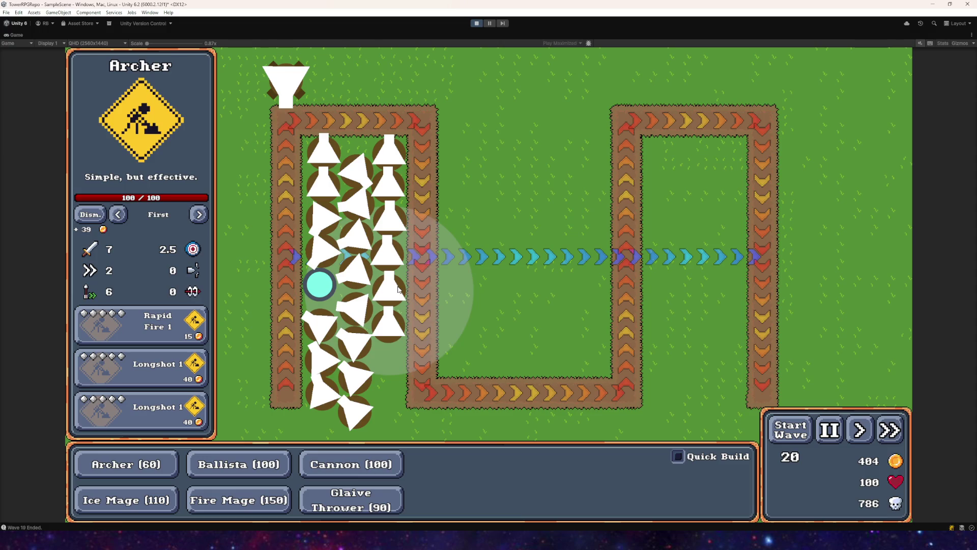
# - Place Archers near the path's lower-left corner and up the left edge, then start wave 20
pyautogui.click(153, 464)
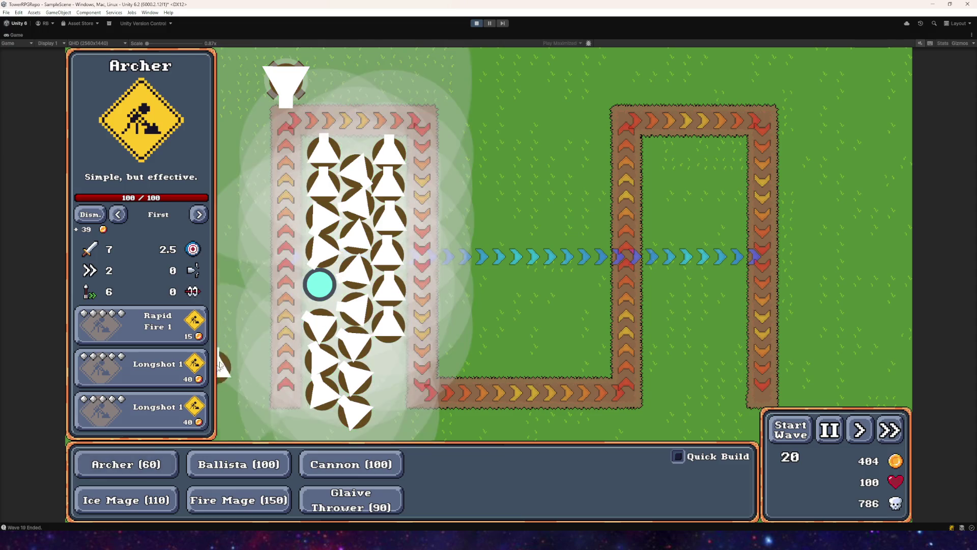
pyautogui.click(385, 384)
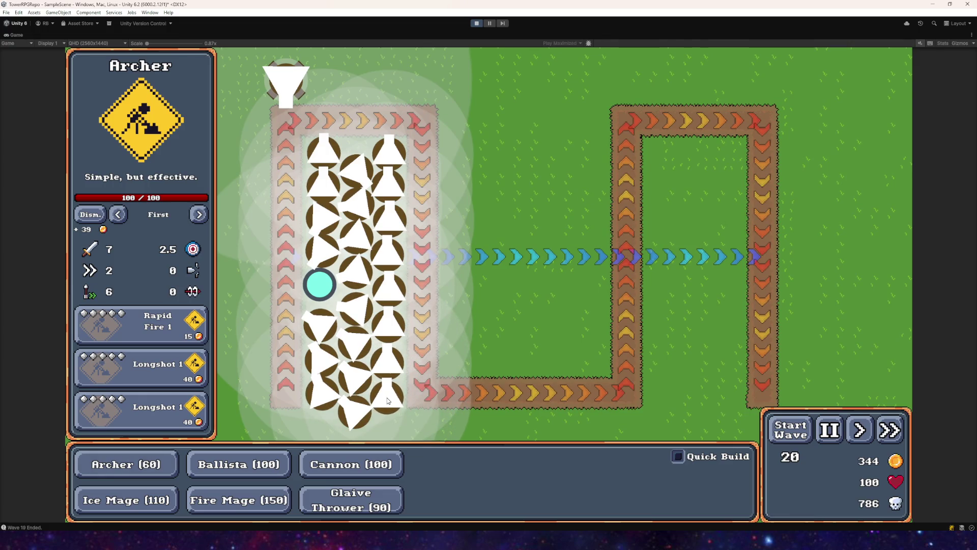
pyautogui.click(357, 141)
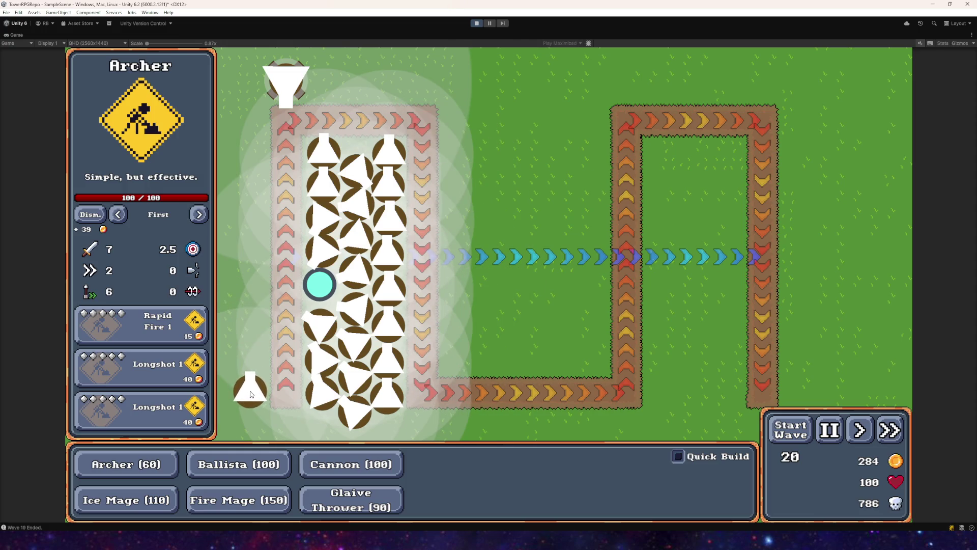
pyautogui.click(251, 394)
pyautogui.click(251, 358)
pyautogui.click(253, 320)
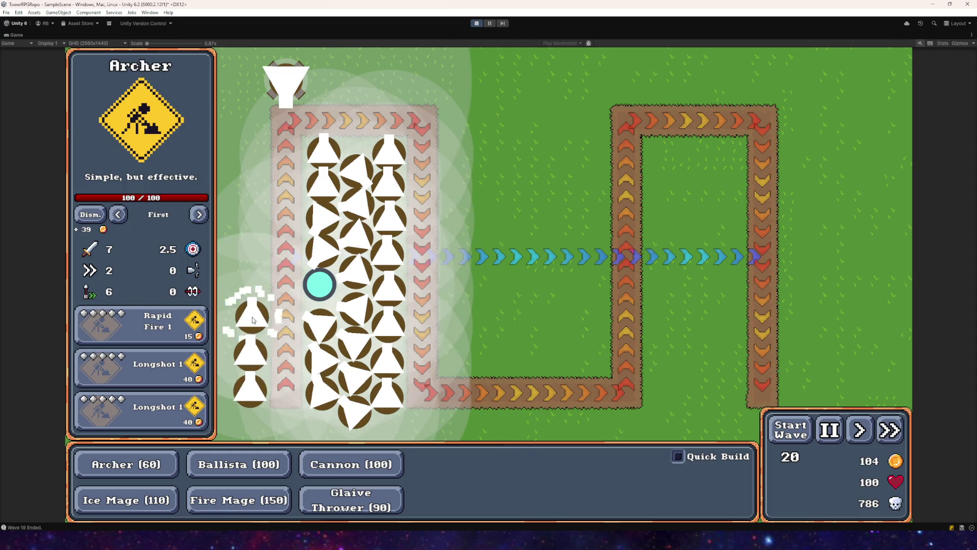
pyautogui.click(253, 285)
pyautogui.click(791, 429)
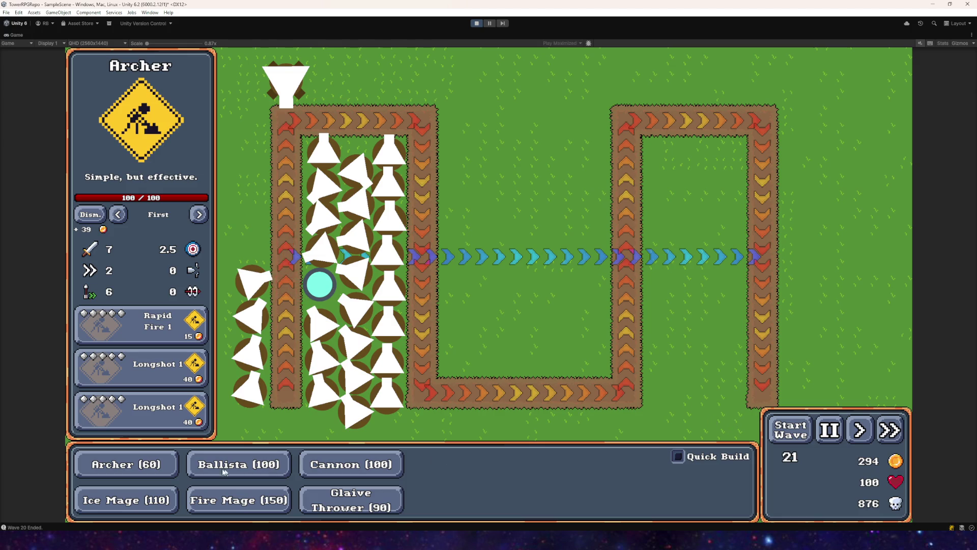
# - Add an Archer at the top of the left column and play wave 21
pyautogui.click(130, 476)
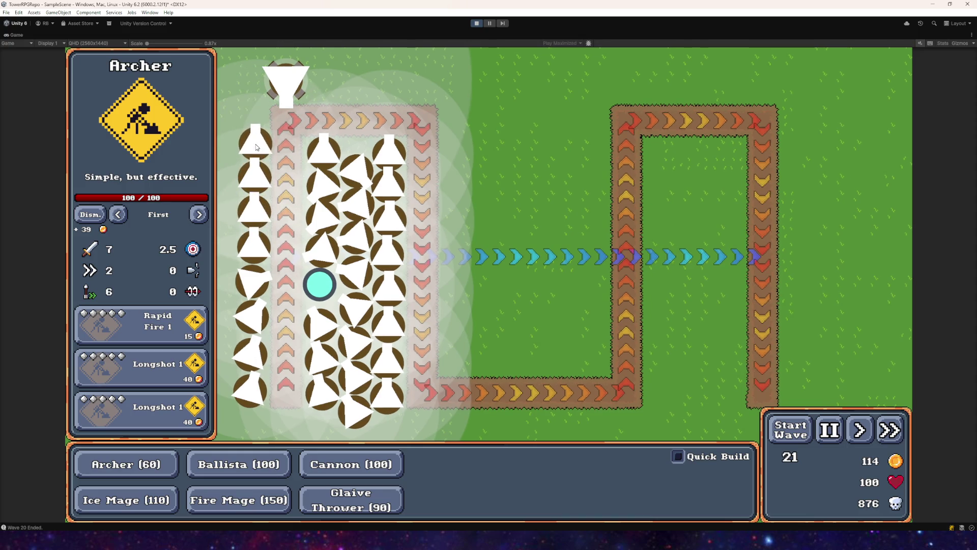
pyautogui.click(256, 147)
pyautogui.click(790, 435)
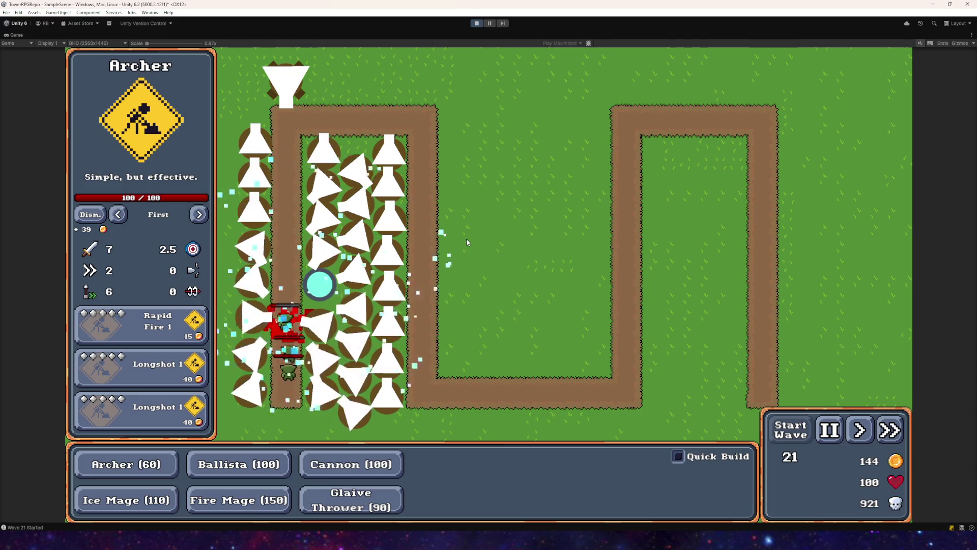
pyautogui.moveTo(400, 252)
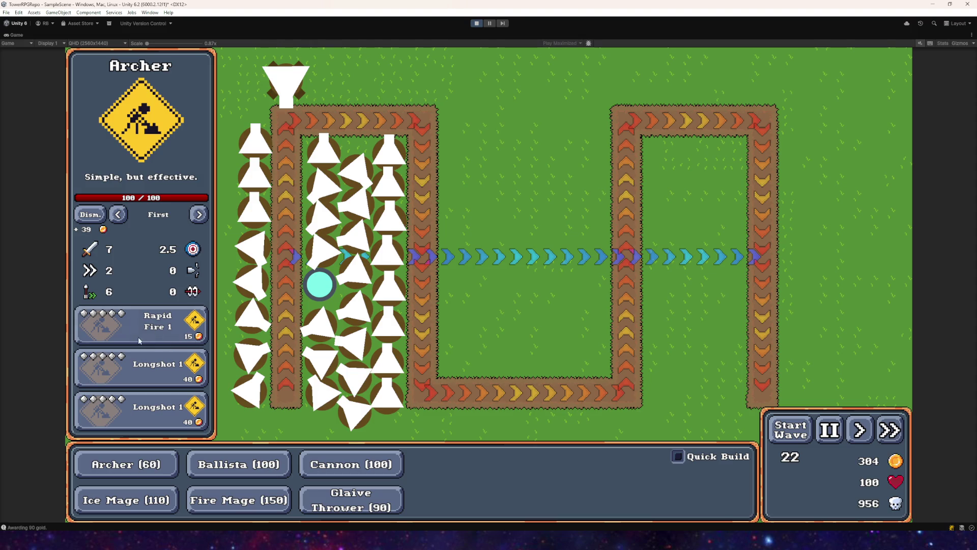
# - Buy three Rapid Fire upgrades for the Archer and start wave 22
pyautogui.click(176, 333)
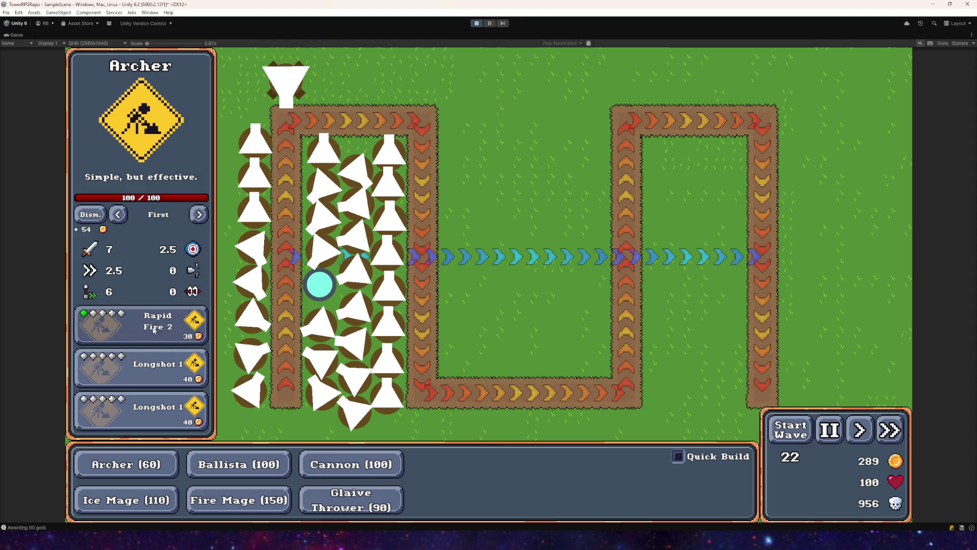
pyautogui.click(175, 334)
pyautogui.click(175, 333)
pyautogui.click(176, 333)
pyautogui.click(176, 334)
pyautogui.click(789, 436)
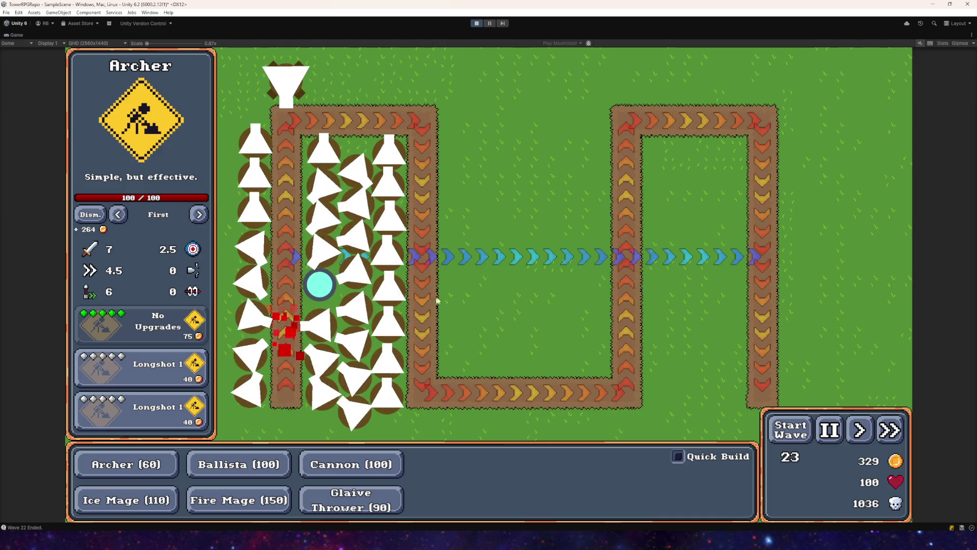
# - Place two Archers at the map's left edge, start wave 23, and inspect a Goblin's stats
pyautogui.click(135, 473)
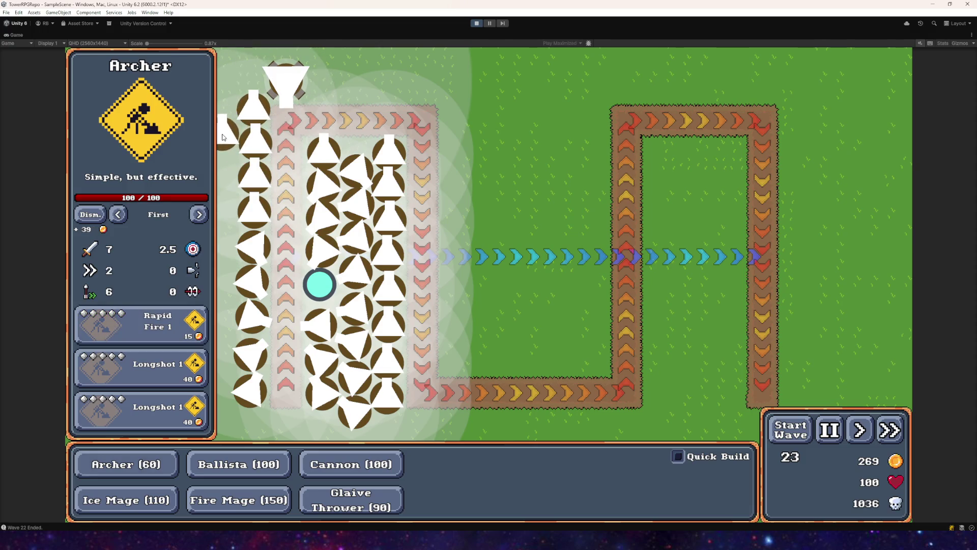
pyautogui.click(223, 147)
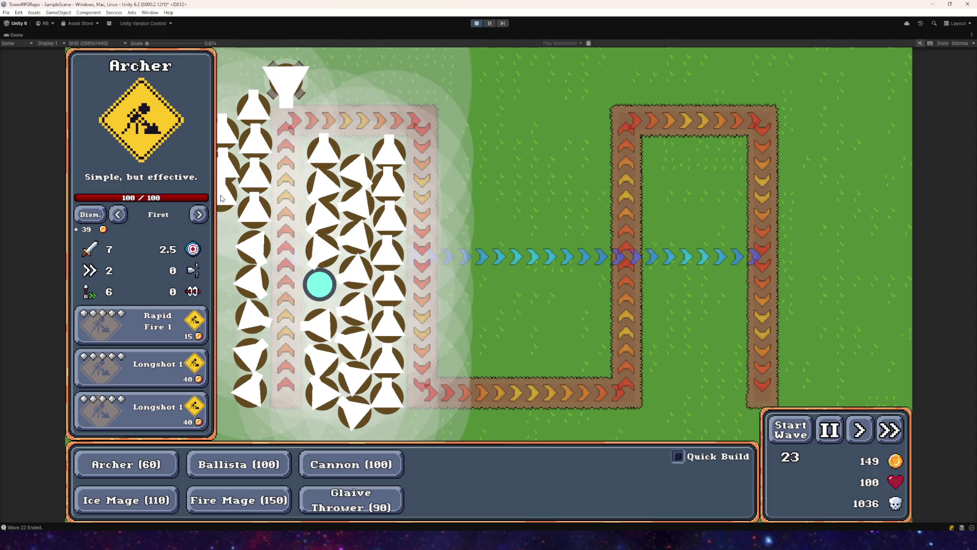
pyautogui.click(222, 239)
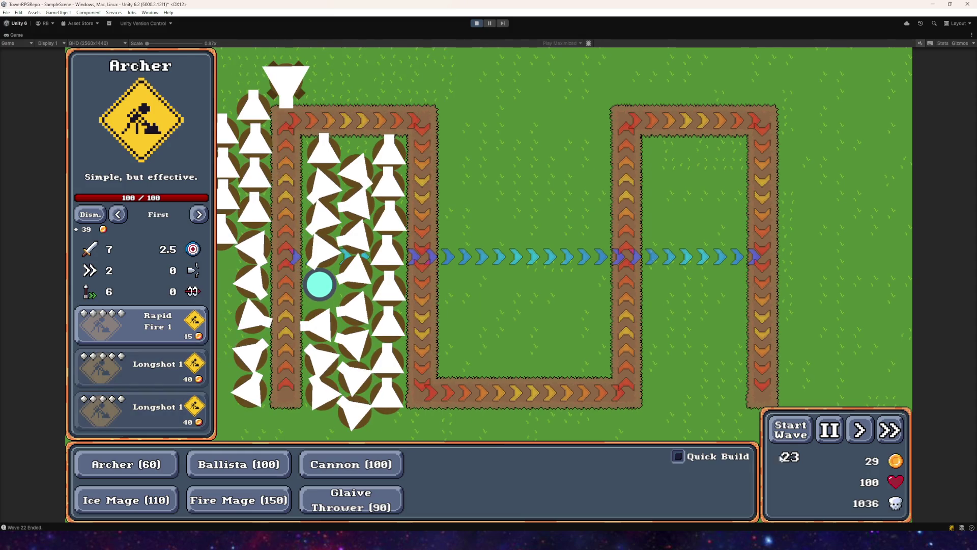
pyautogui.click(786, 435)
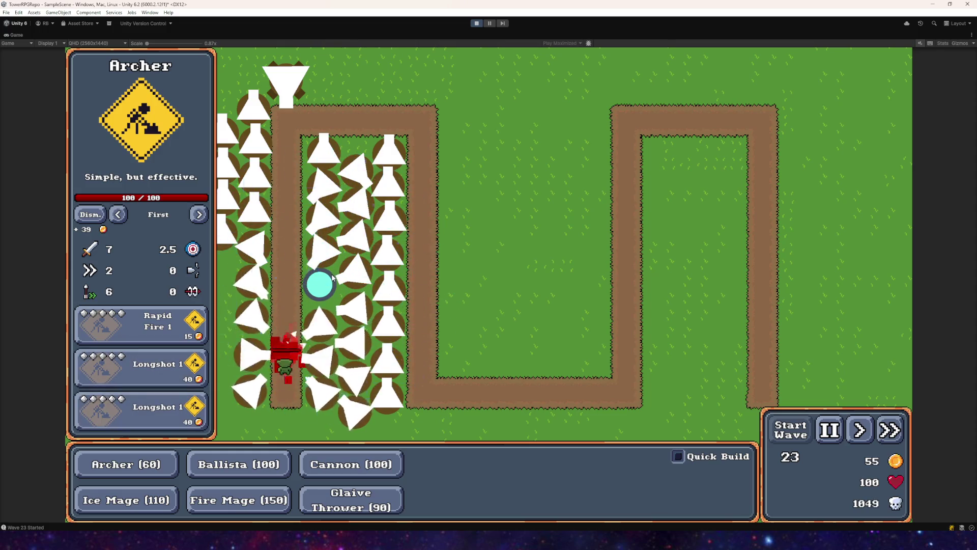
pyautogui.moveTo(330, 277)
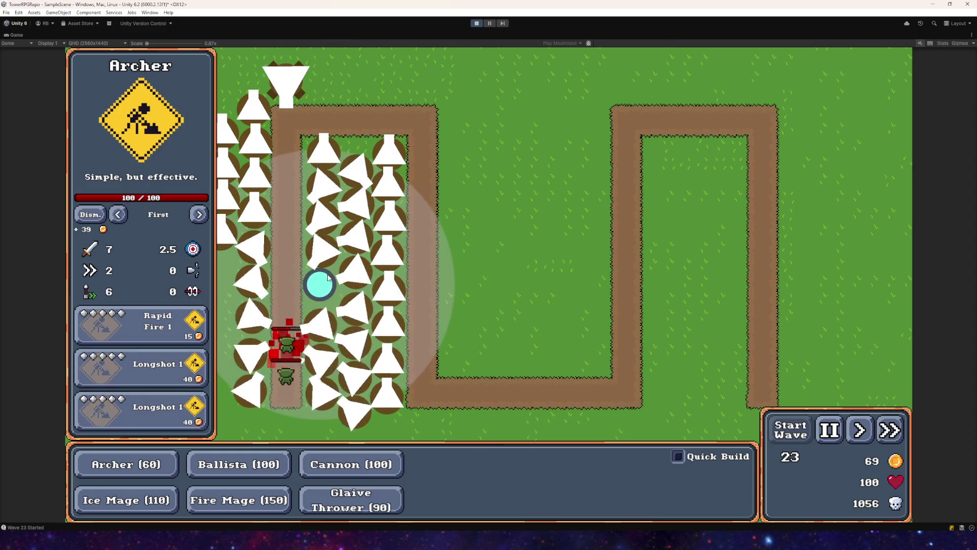
pyautogui.click(284, 340)
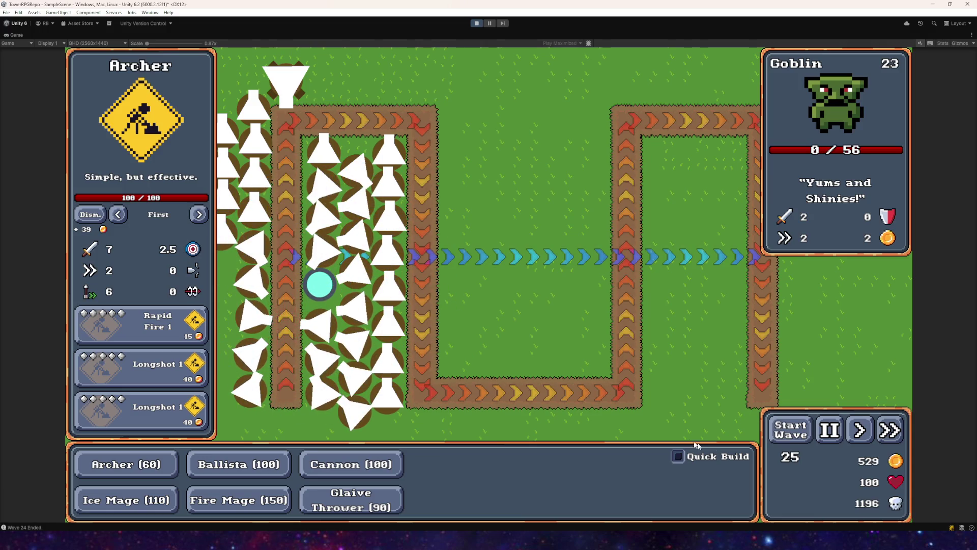
# - Play waves 25, 26 and 27 back to back, keeping health at 100
pyautogui.click(811, 438)
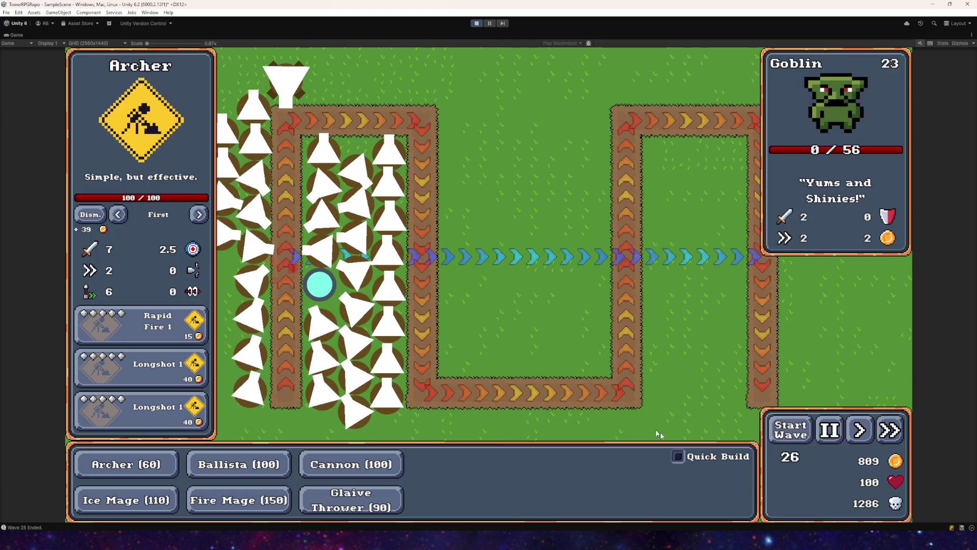
pyautogui.click(802, 441)
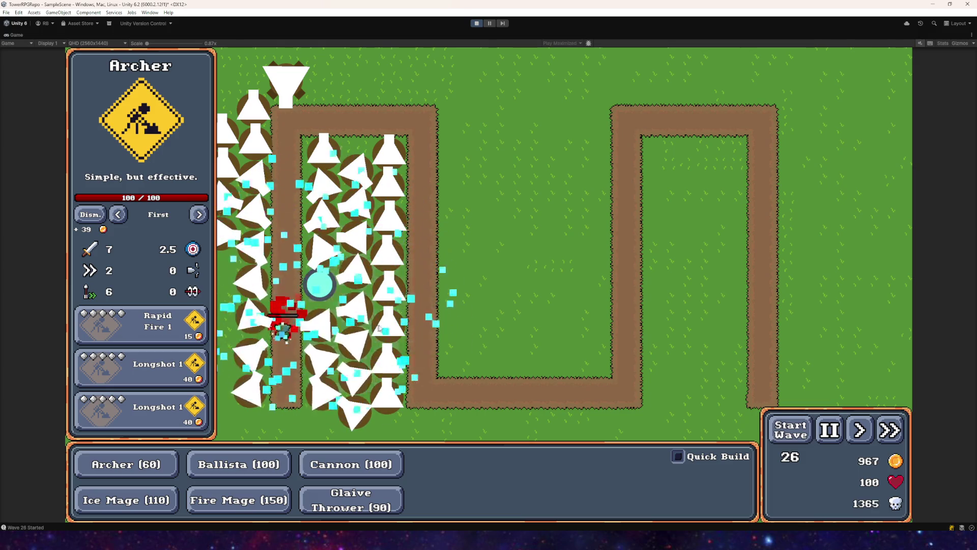
pyautogui.click(792, 425)
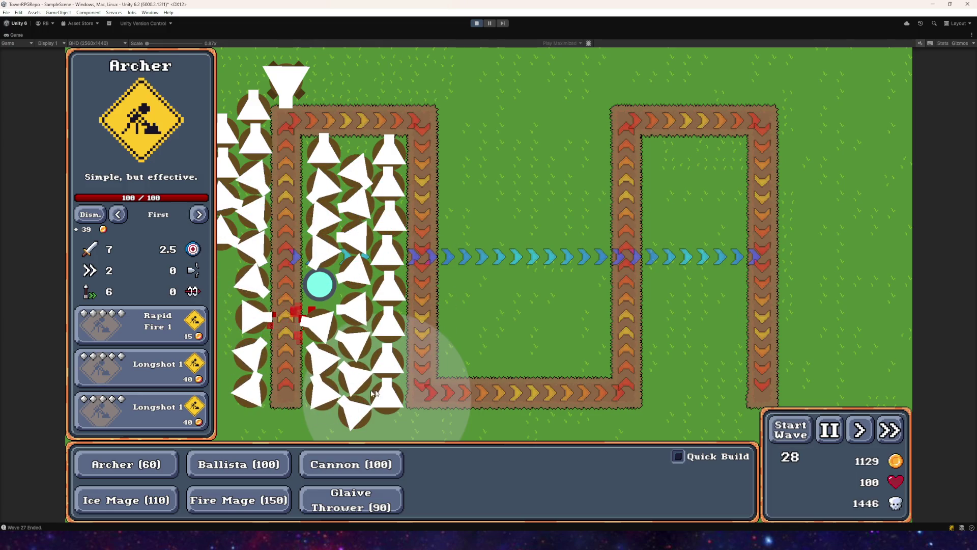
pyautogui.click(126, 465)
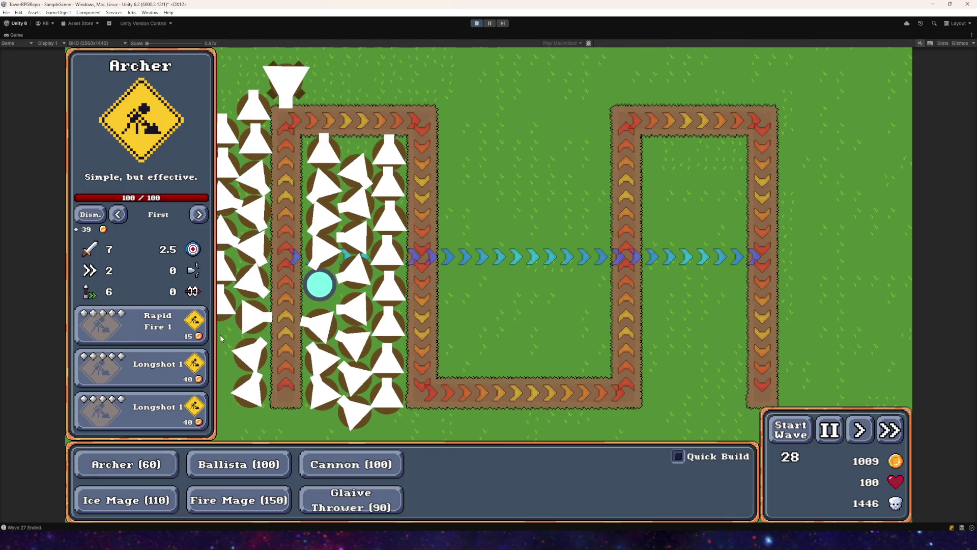
# - Place two Archer (60) towers along the bottom-left, then cancel further placement
pyautogui.click(130, 462)
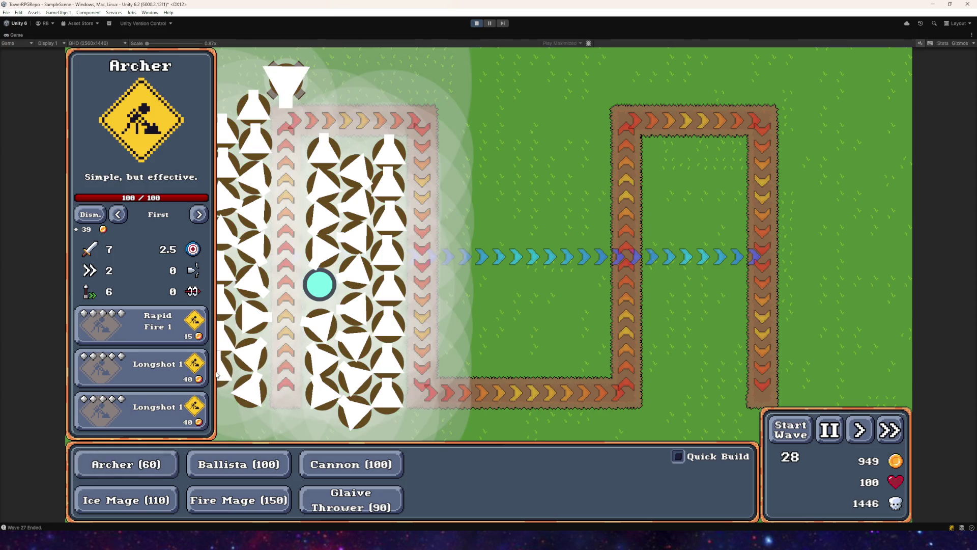
pyautogui.click(224, 417)
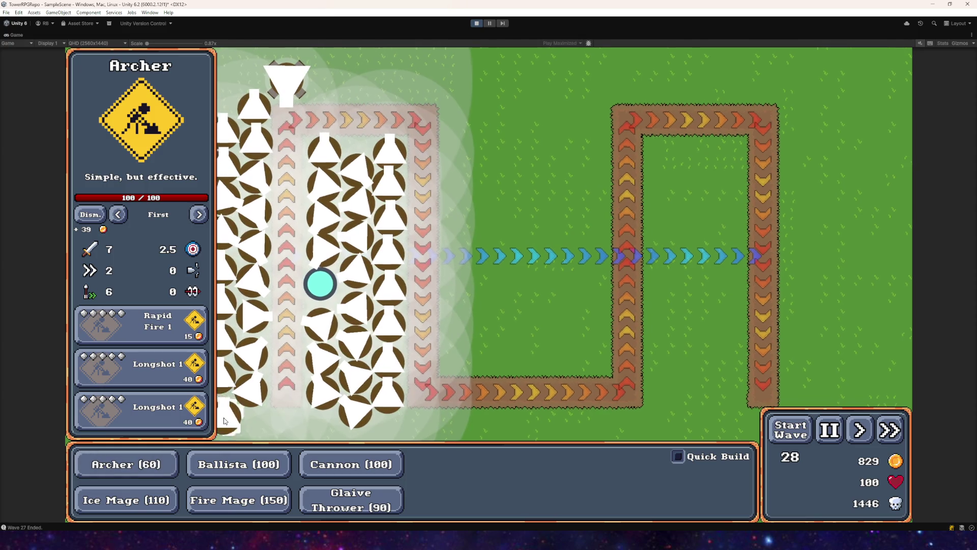
pyautogui.click(257, 430)
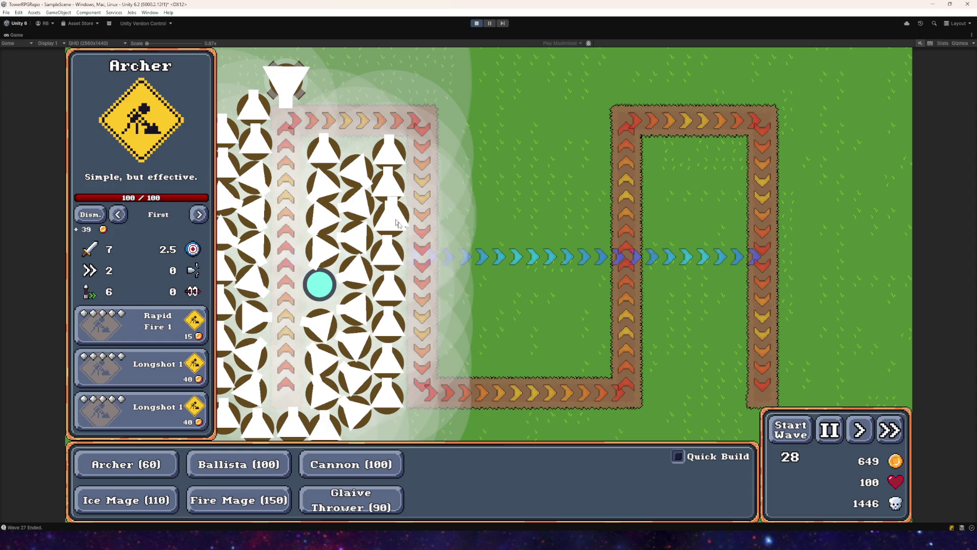
pyautogui.rightClick(385, 433)
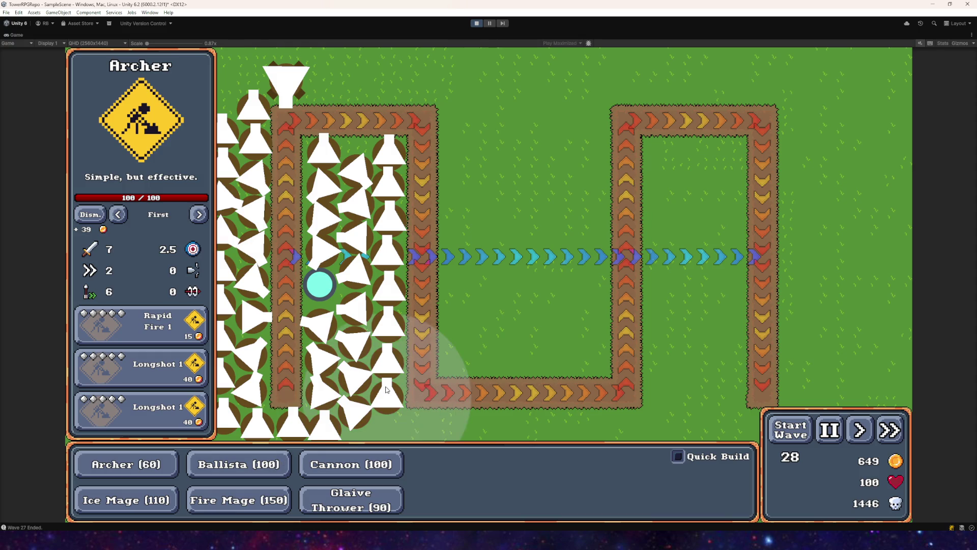
# - Buy five Longshot range upgrades for one Archer, reaching Longshot 2
pyautogui.click(155, 365)
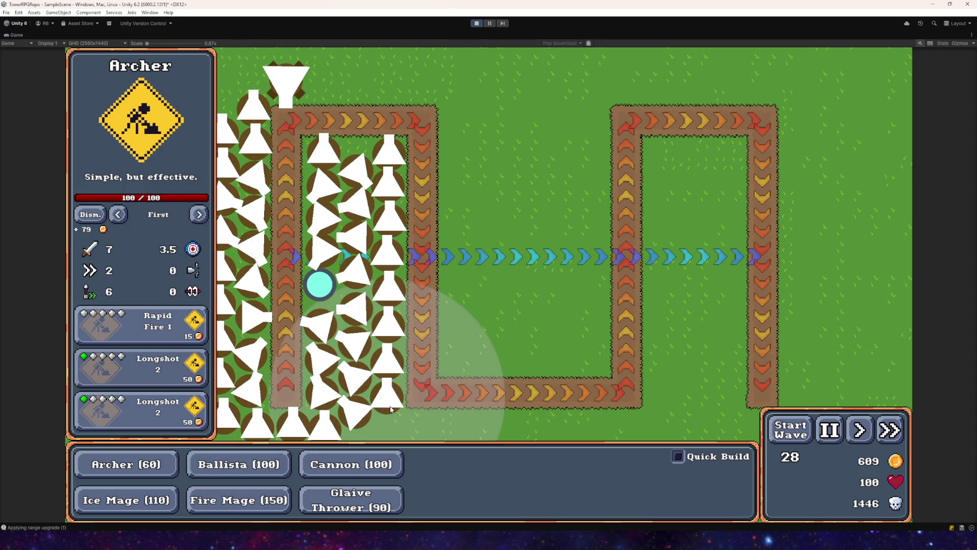
pyautogui.click(155, 365)
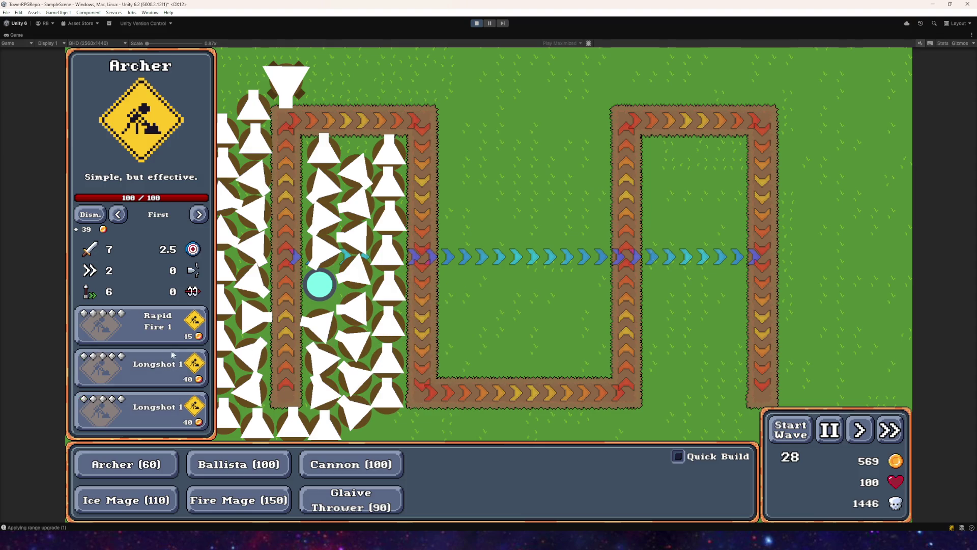
pyautogui.click(156, 365)
pyautogui.click(155, 364)
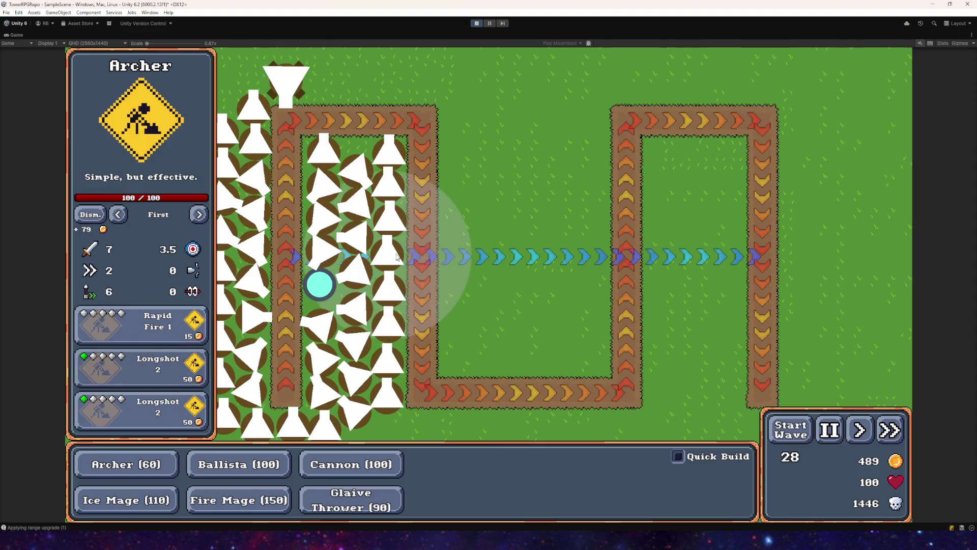
pyautogui.click(155, 365)
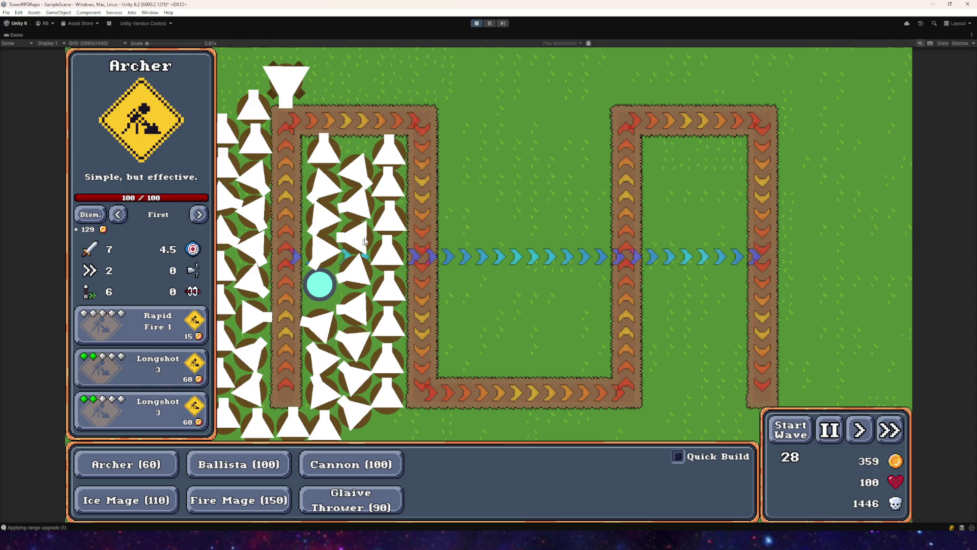
# - Upgrade another Archer to Longshot 3 with range 4.5, then start wave 28
pyautogui.click(150, 359)
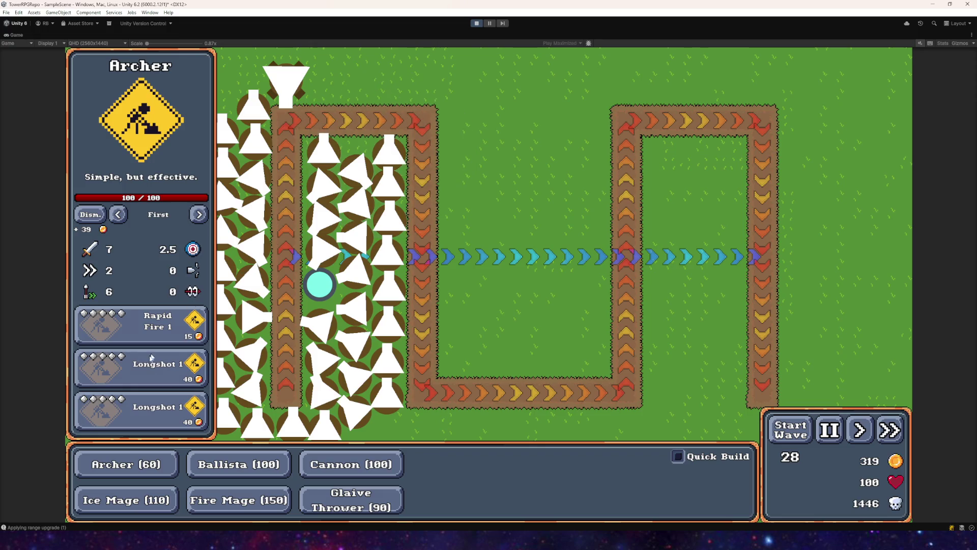
pyautogui.click(151, 359)
pyautogui.click(148, 378)
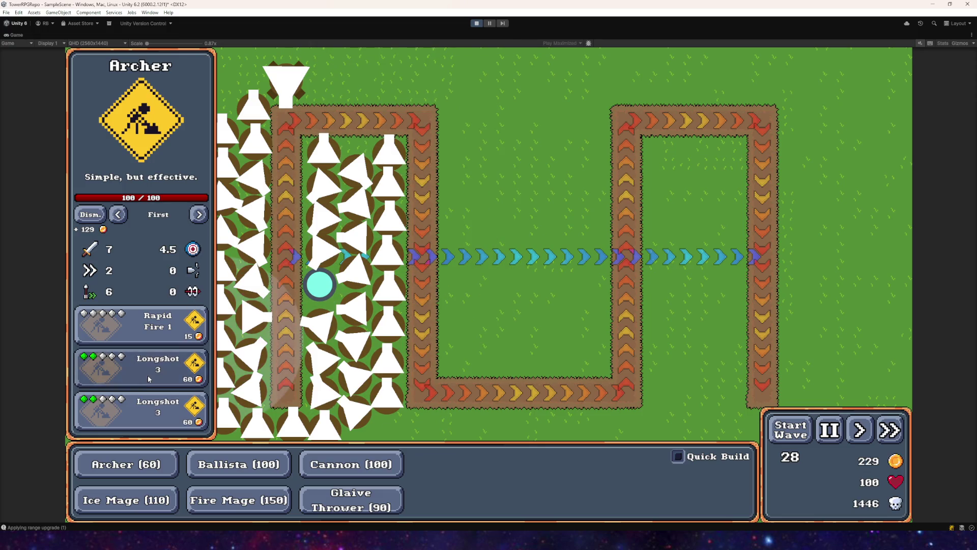
pyautogui.tripleClick(147, 375)
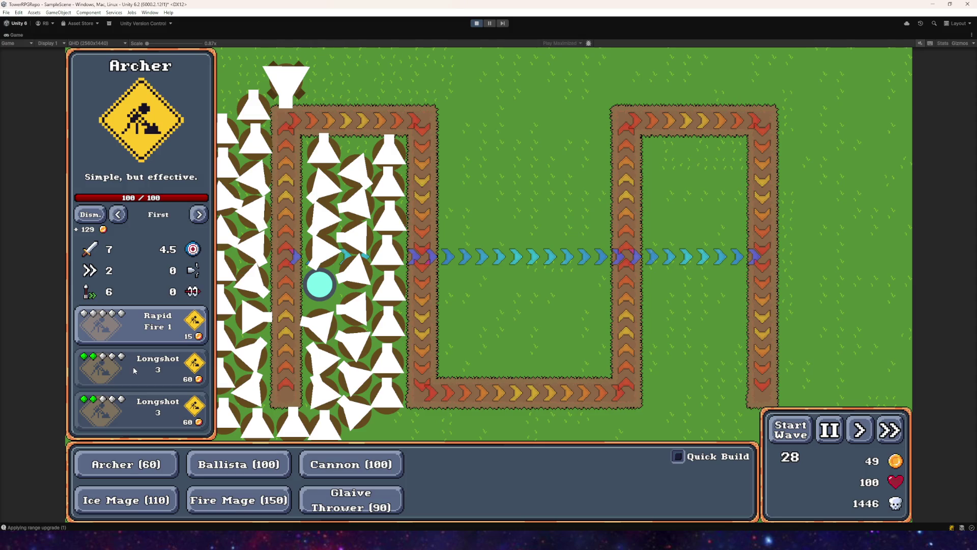
pyautogui.click(778, 433)
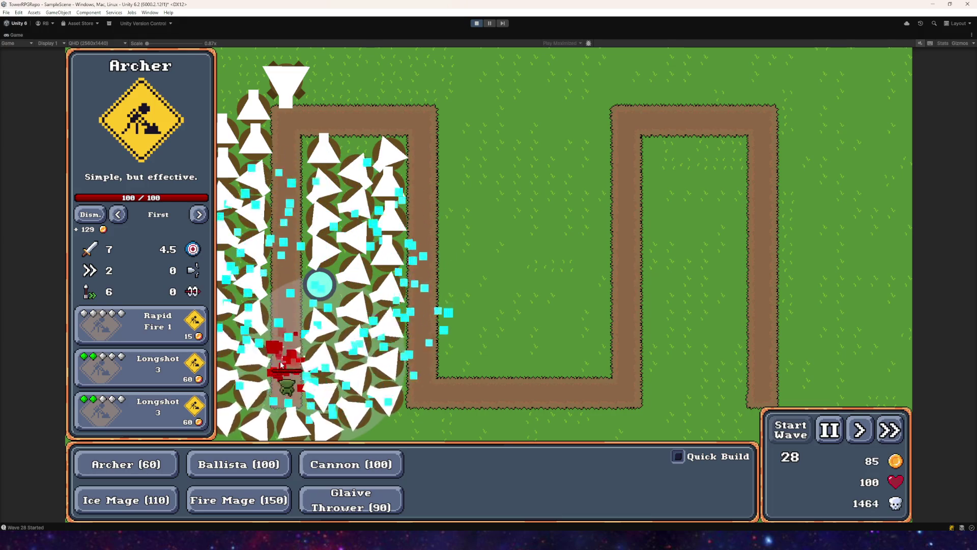
# - Inspect two goblins, place two Archers near the field's bottom, and start wave 30
pyautogui.click(285, 356)
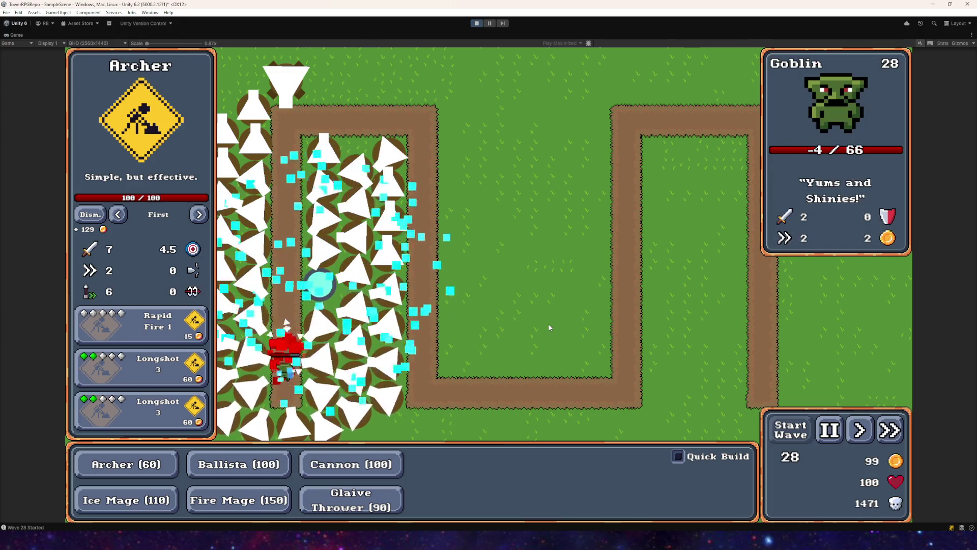
pyautogui.click(279, 360)
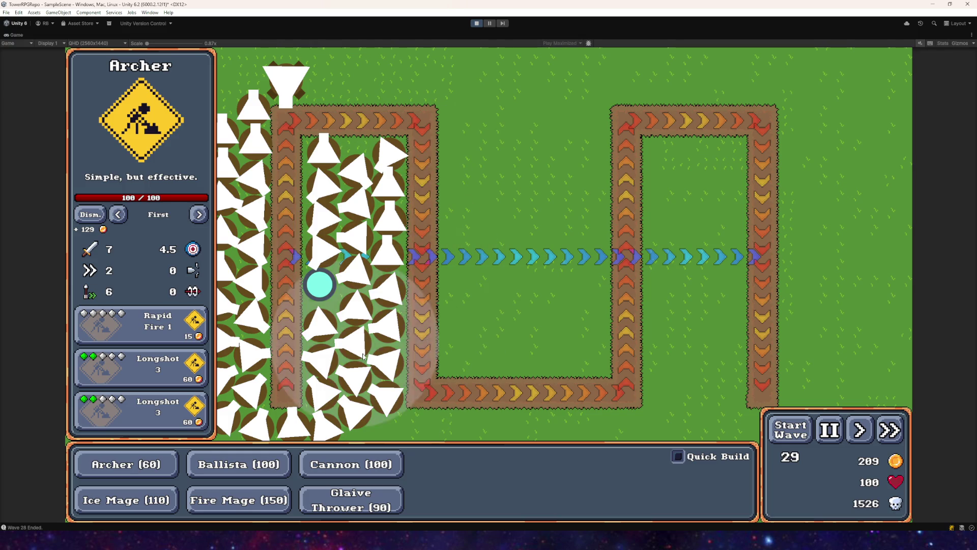
pyautogui.click(132, 467)
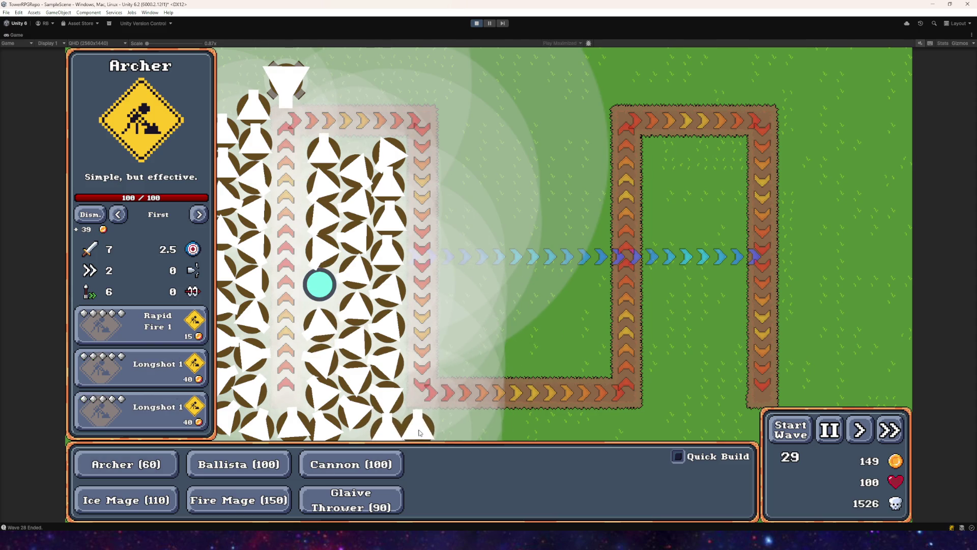
pyautogui.click(428, 433)
pyautogui.click(459, 431)
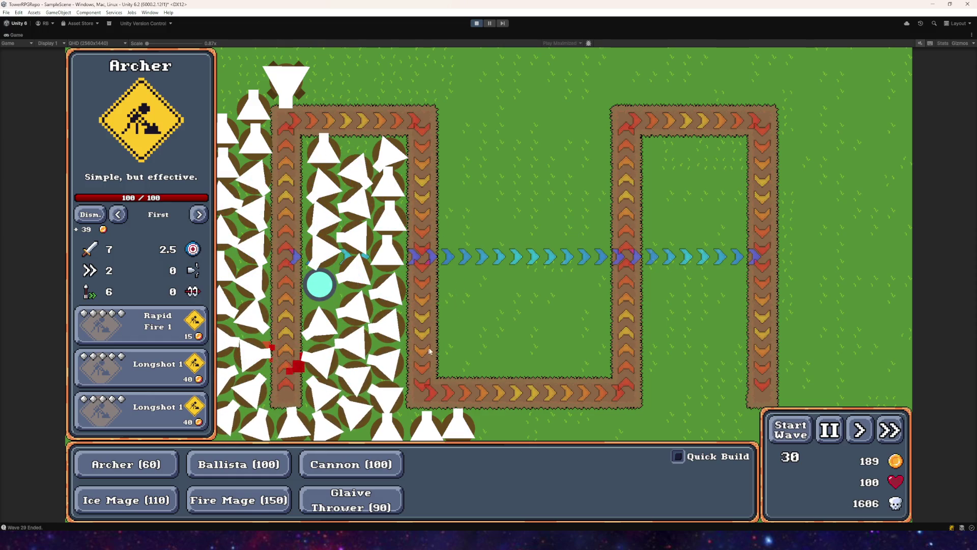
pyautogui.click(789, 436)
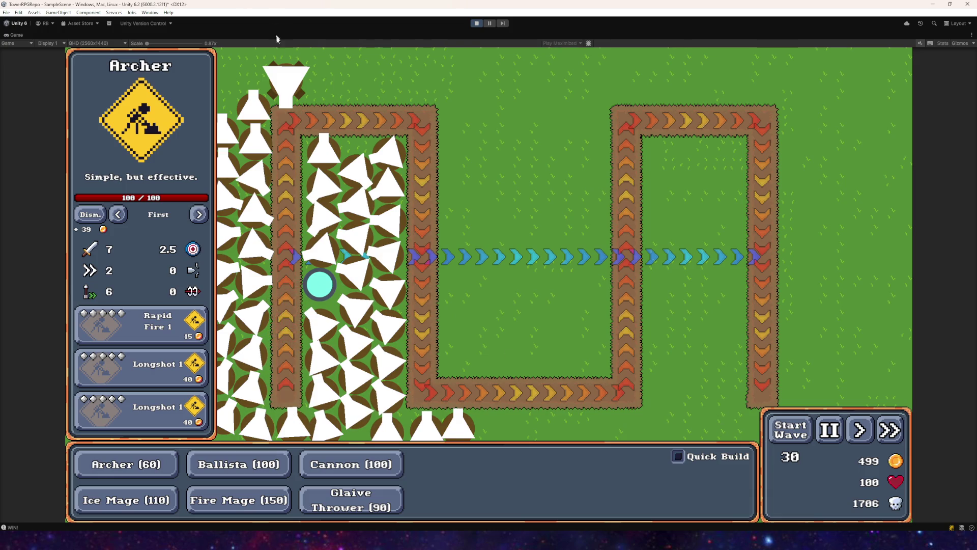
# - Exit Play mode with Ctrl+P, clear the selection, and frame the map's path in the Scene view
pyautogui.hotkey('ctrl', 'p')
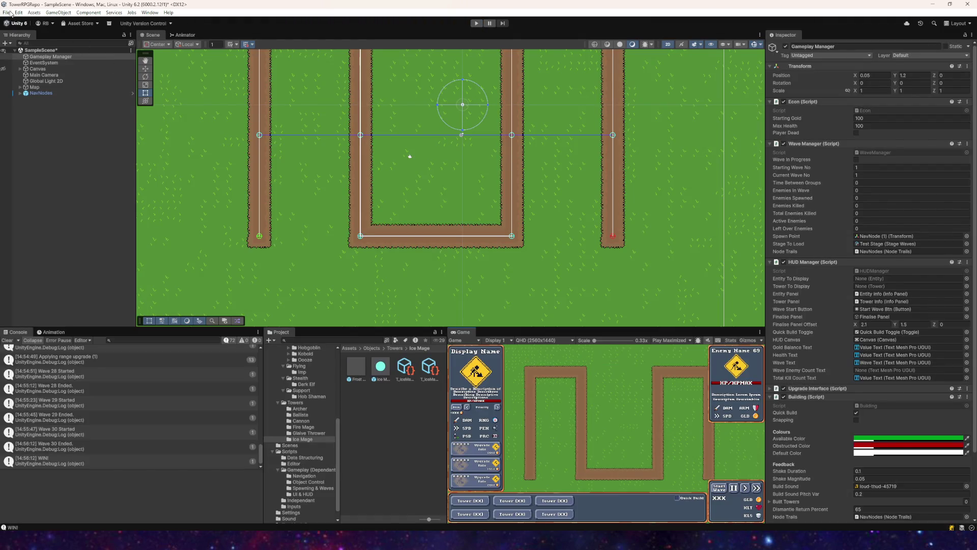
pyautogui.click(18, 12)
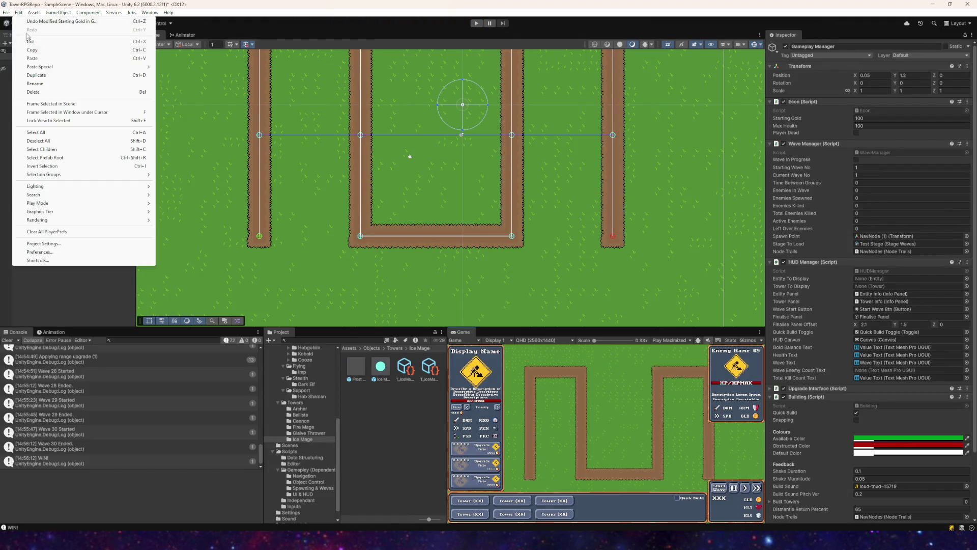
pyautogui.click(7, 12)
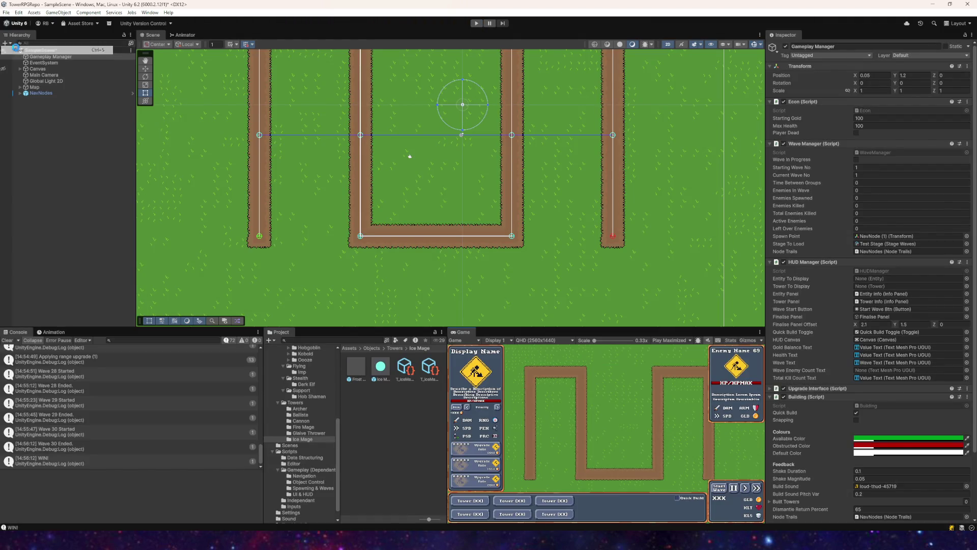
pyautogui.click(7, 12)
pyautogui.click(30, 96)
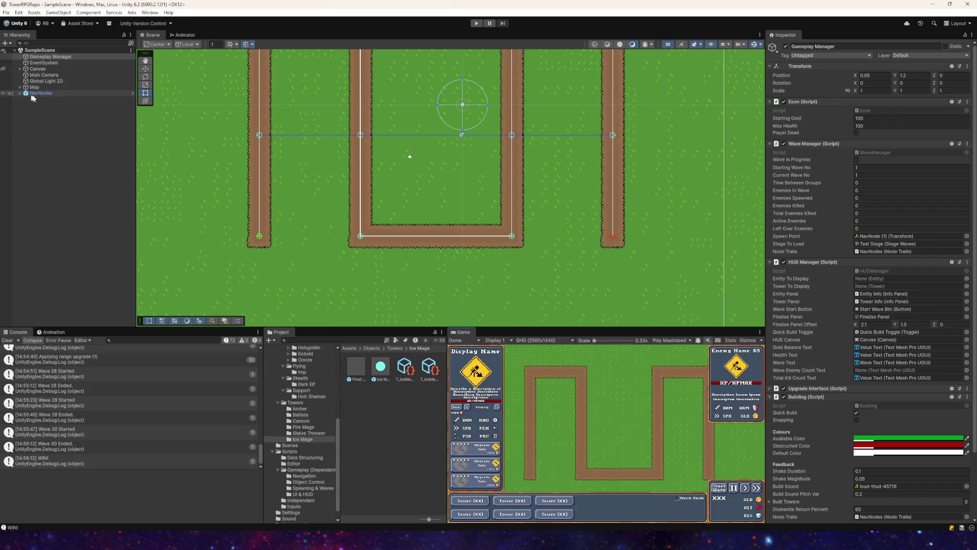
pyautogui.click(99, 189)
pyautogui.scroll(-6, 453, 209)
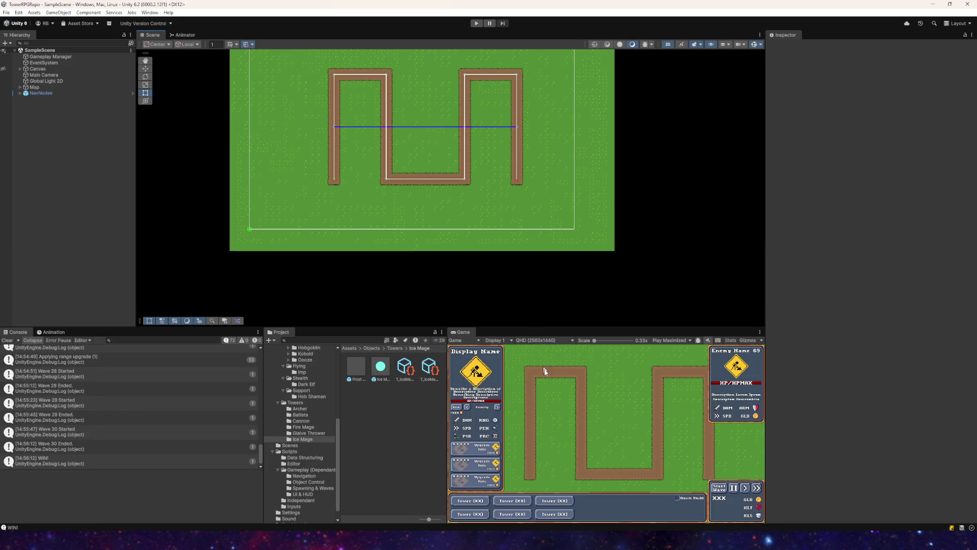
pyautogui.moveTo(406, 217); pyautogui.dragTo(481, 242)
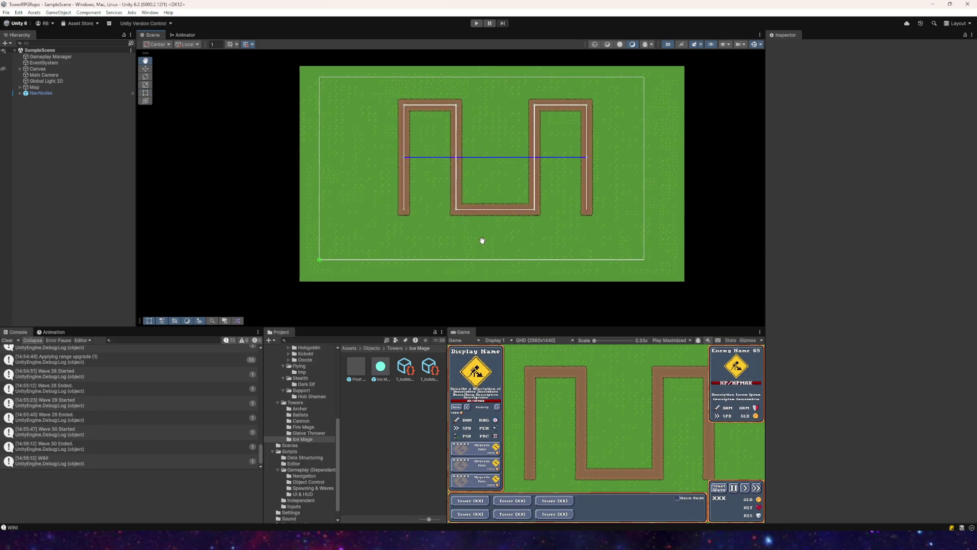
pyautogui.moveTo(540, 239); pyautogui.dragTo(497, 234)
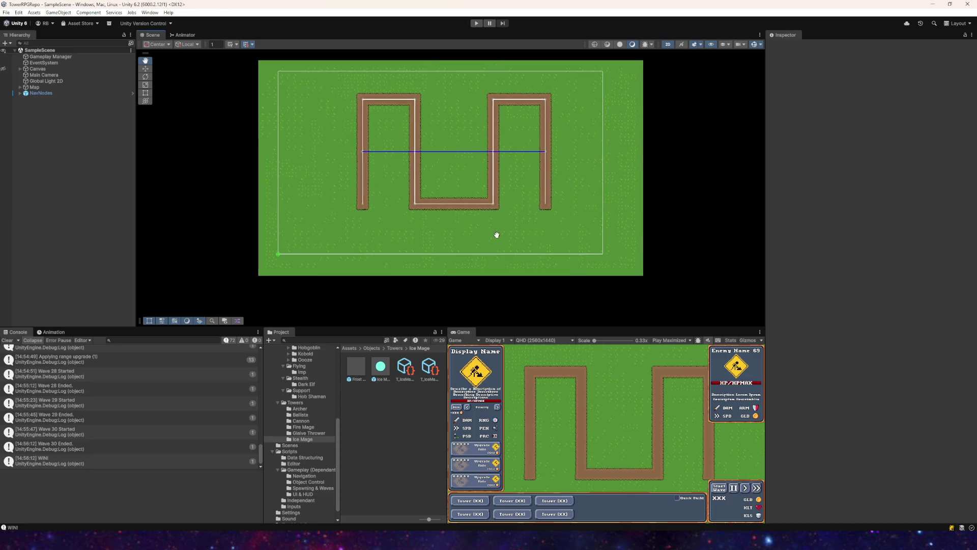
pyautogui.scroll(6, 414, 188)
pyautogui.scroll(3, 361, 204)
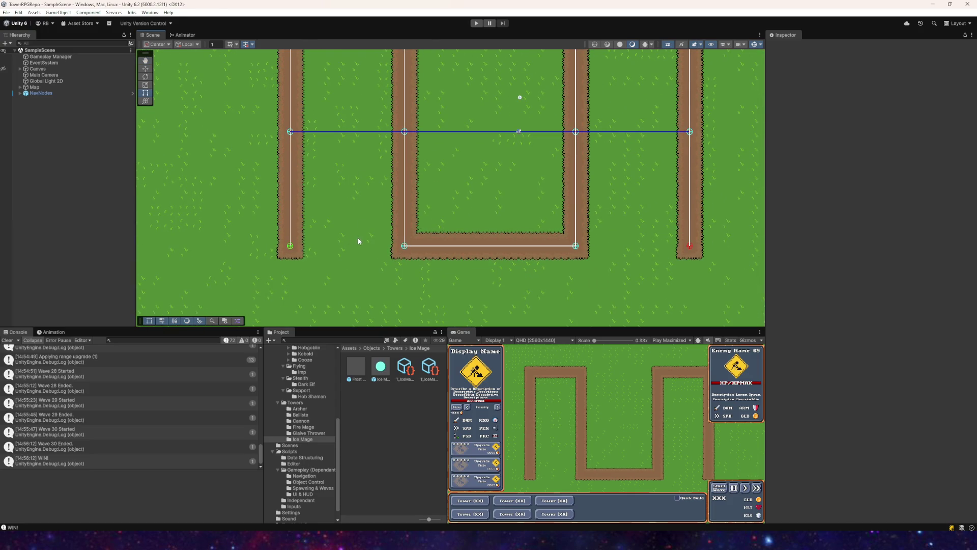
pyautogui.moveTo(359, 241)
pyautogui.mouseDown()
pyautogui.moveTo(421, 243)
pyautogui.moveTo(434, 227)
pyautogui.moveTo(393, 246)
pyautogui.moveTo(348, 162)
pyautogui.moveTo(247, 188)
pyautogui.mouseUp()
# - Select the Track Layer and then the Ground Layer tilemaps to look them over
pyautogui.click(379, 244)
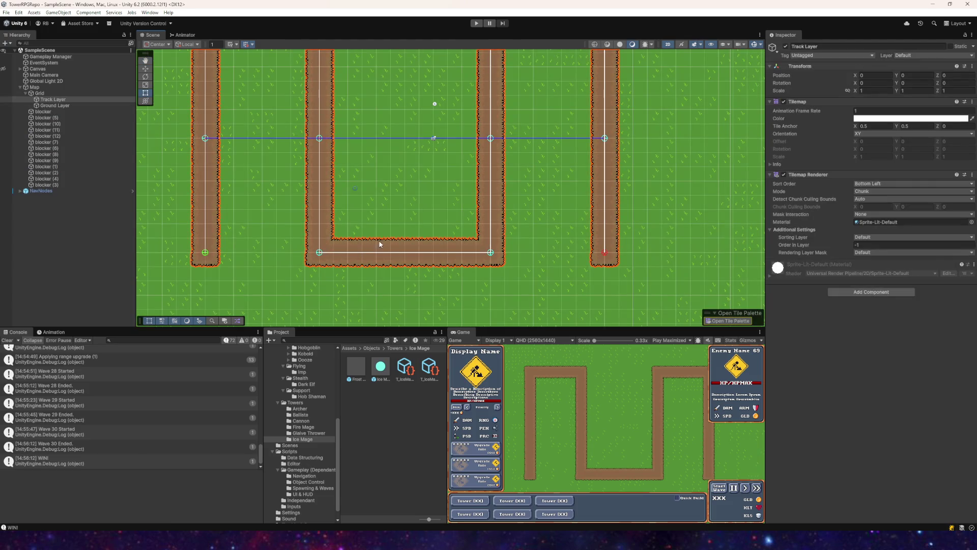
pyautogui.moveTo(329, 221)
pyautogui.mouseDown()
pyautogui.moveTo(475, 306)
pyautogui.moveTo(395, 243)
pyautogui.mouseUp()
pyautogui.click(444, 238)
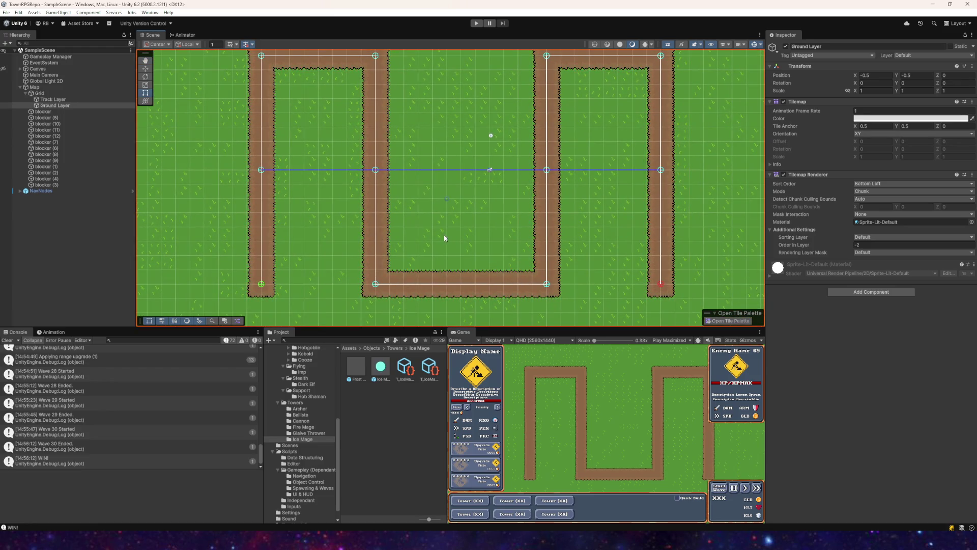
pyautogui.moveTo(463, 233)
pyautogui.mouseDown()
pyautogui.moveTo(392, 277)
pyautogui.moveTo(453, 231)
pyautogui.mouseUp()
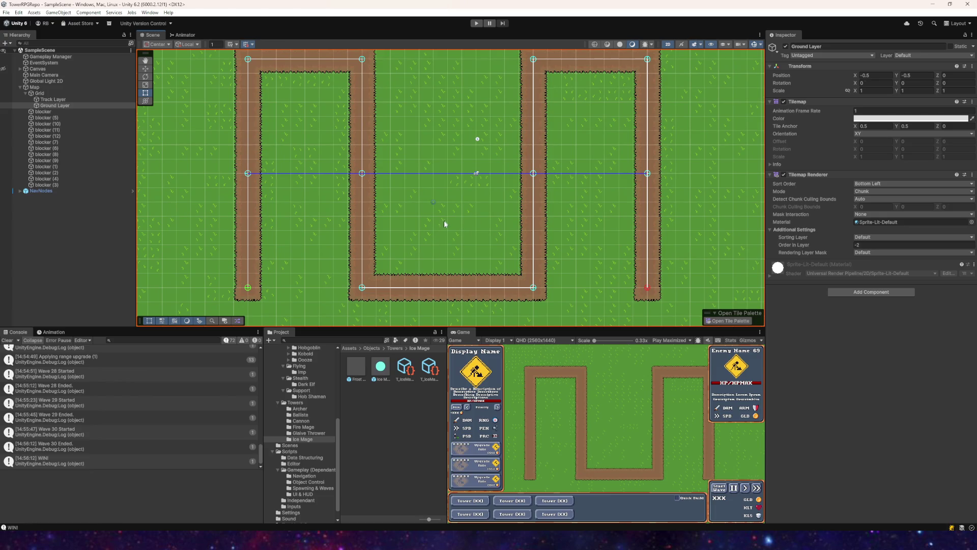
# - Search 'git' in the system app search and launch GitHub Desktop
pyautogui.press('super')
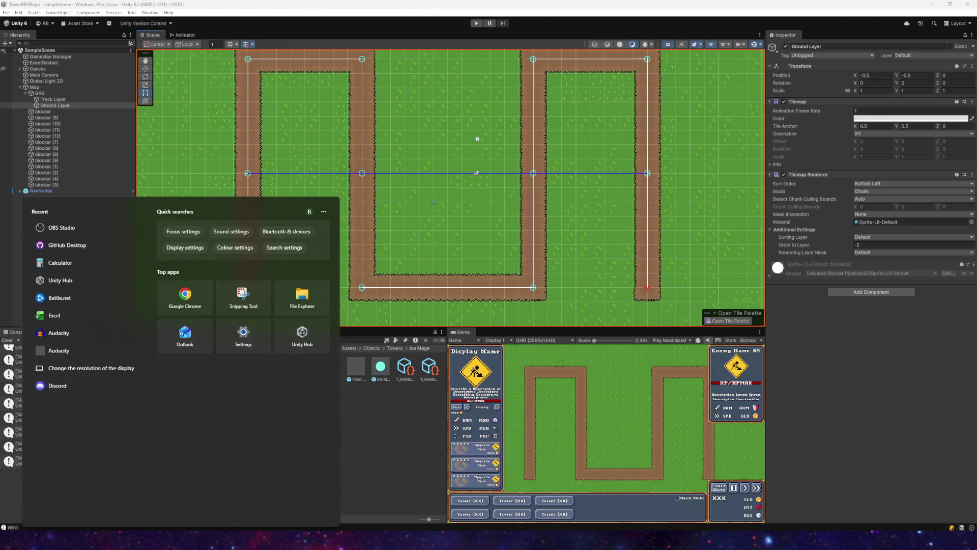
pyautogui.write('re')
pyautogui.press('BackSpace')
pyautogui.press('BackSpace')
pyautogui.write('git')
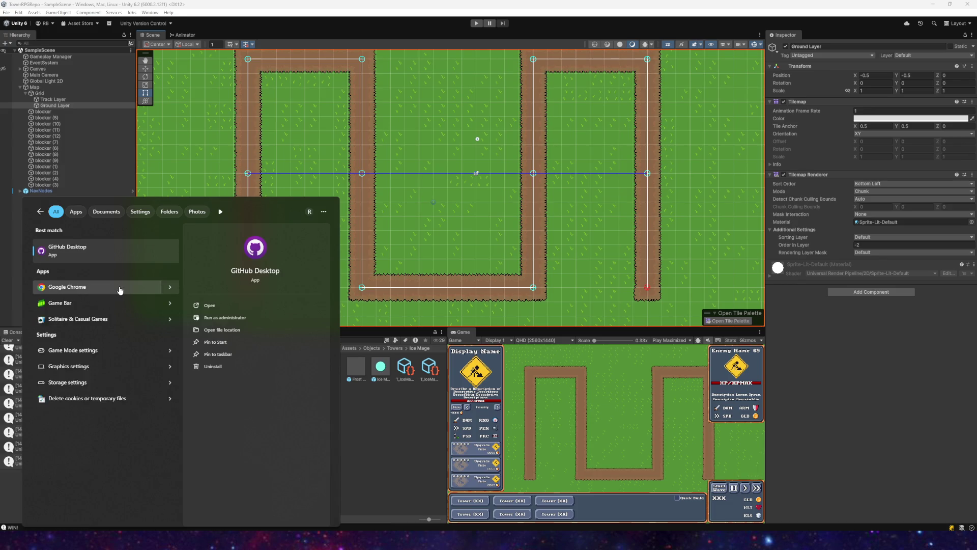
pyautogui.click(59, 250)
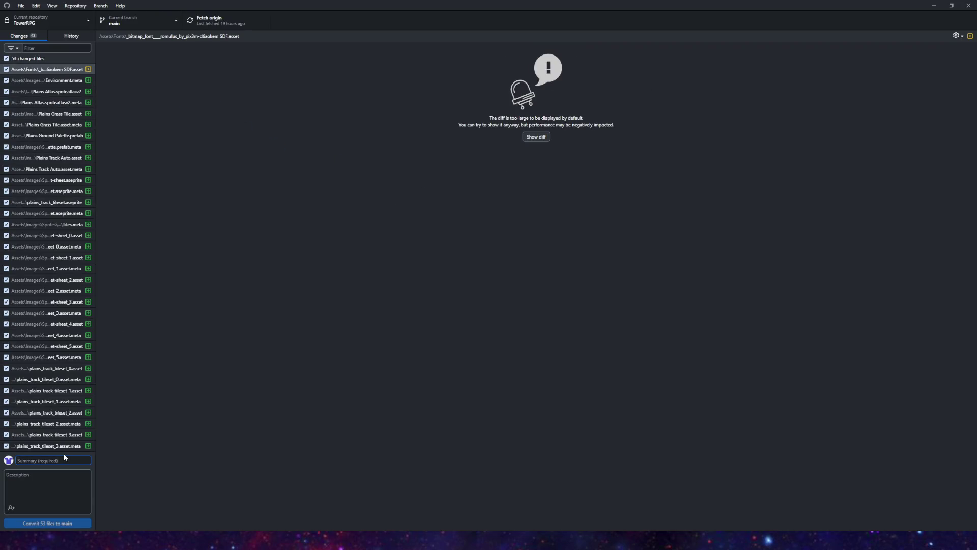
# - Type 'Grass' as the commit summary for the 53 changed files on main
pyautogui.write('Grass')
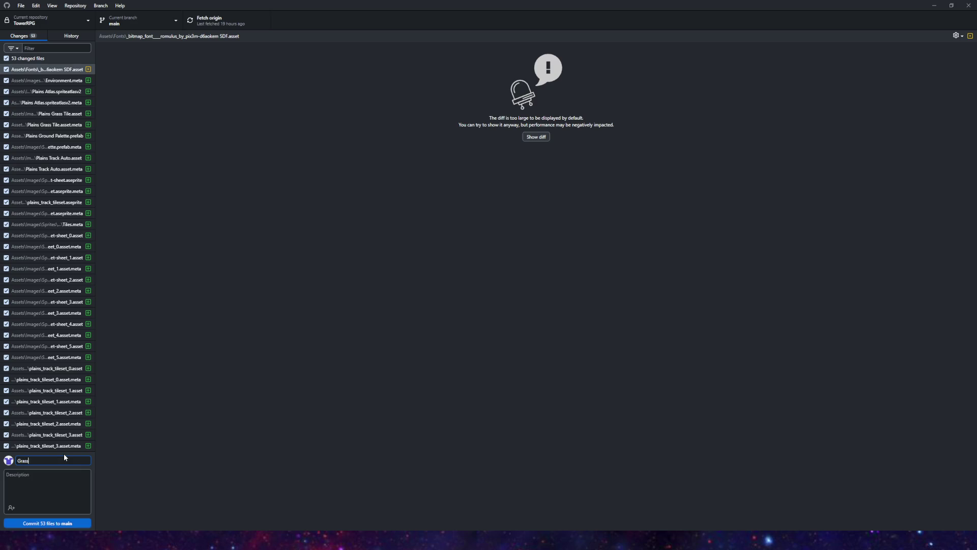